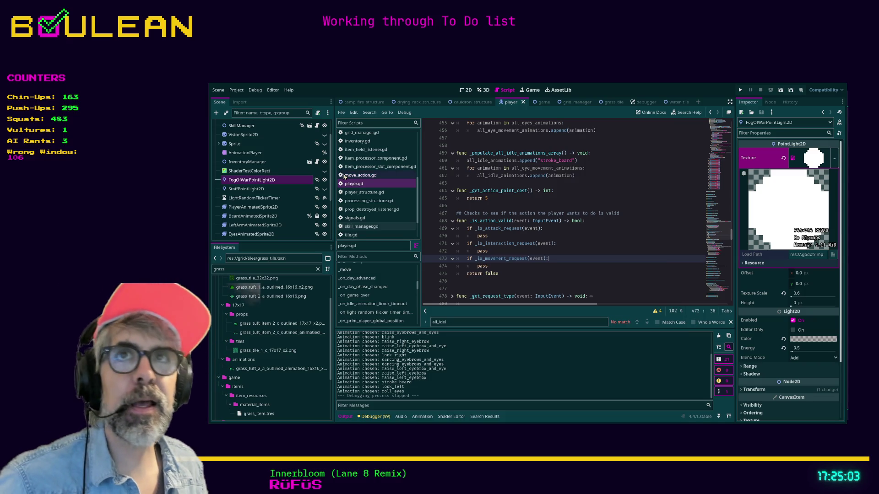
# Step: Search player.gd for 'idle' to locate the animation functions
pyautogui.click(527, 274)
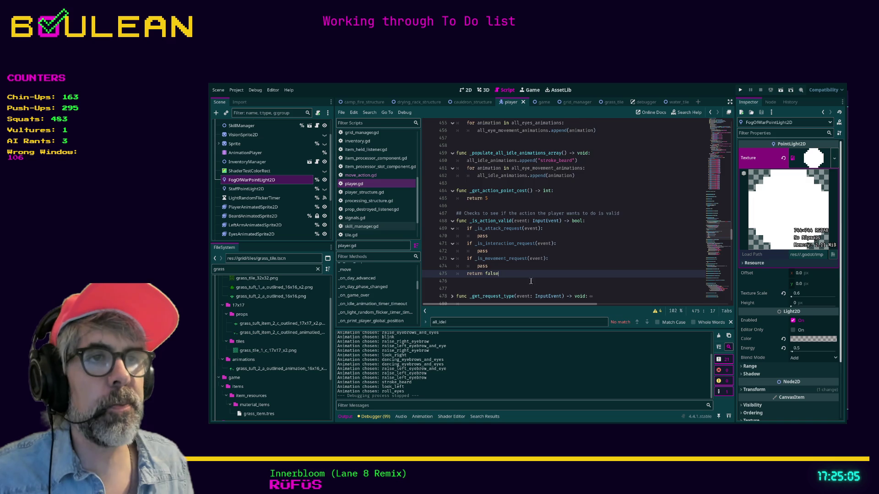
pyautogui.scroll(-2, 525, 282)
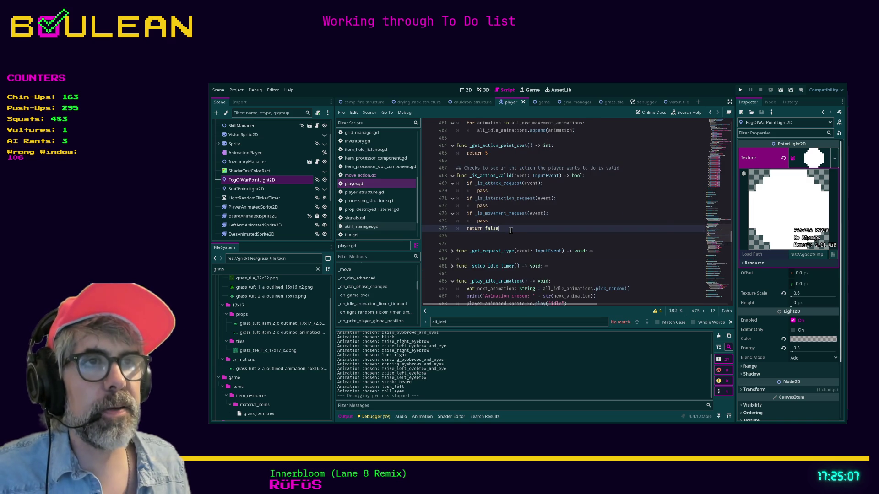
pyautogui.scroll(-5, 511, 230)
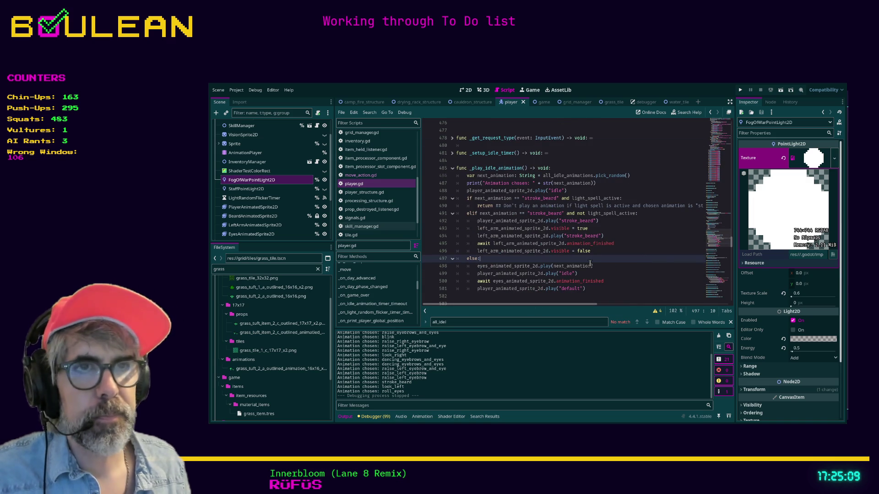
pyautogui.hotkey('ctrl', 'f')
pyautogui.write('idle')
pyautogui.scroll(-2, 582, 256)
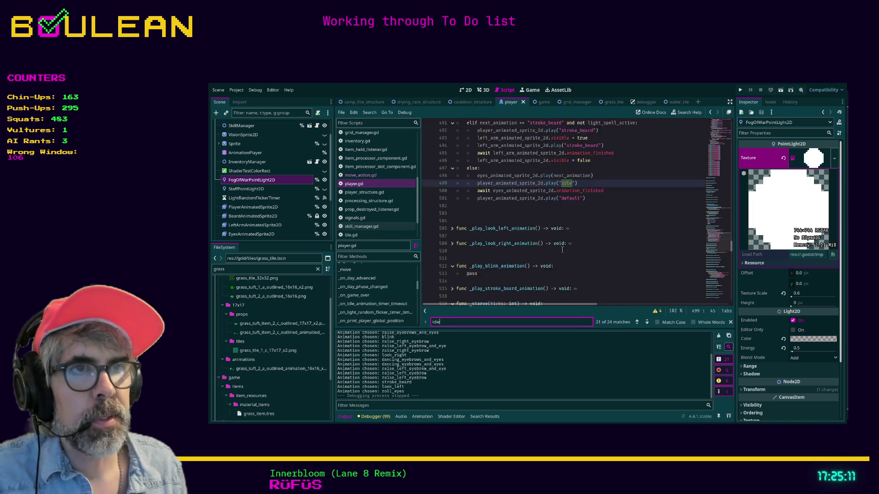
# Step: Unfold the animation stubs and delete the empty look-left, look-right and blink functions
pyautogui.keyDown('shift'); pyautogui.click(455, 207); pyautogui.keyUp('shift')
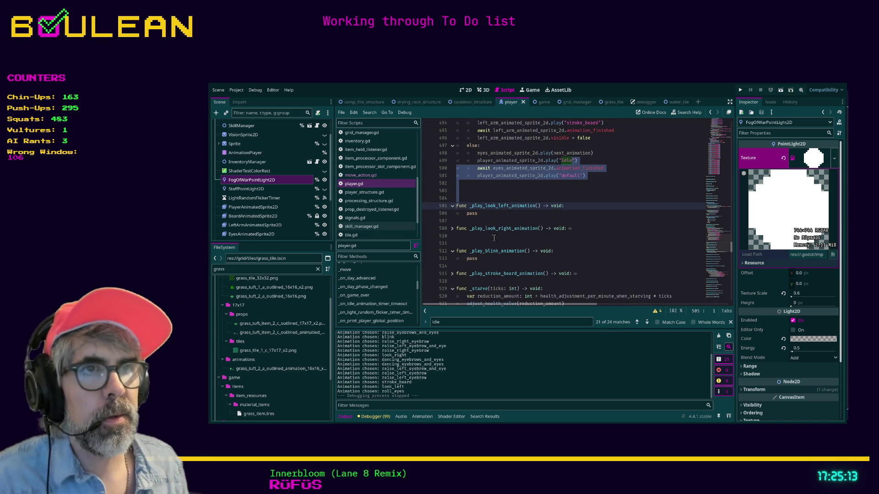
pyautogui.click(452, 229)
pyautogui.scroll(-1, 494, 256)
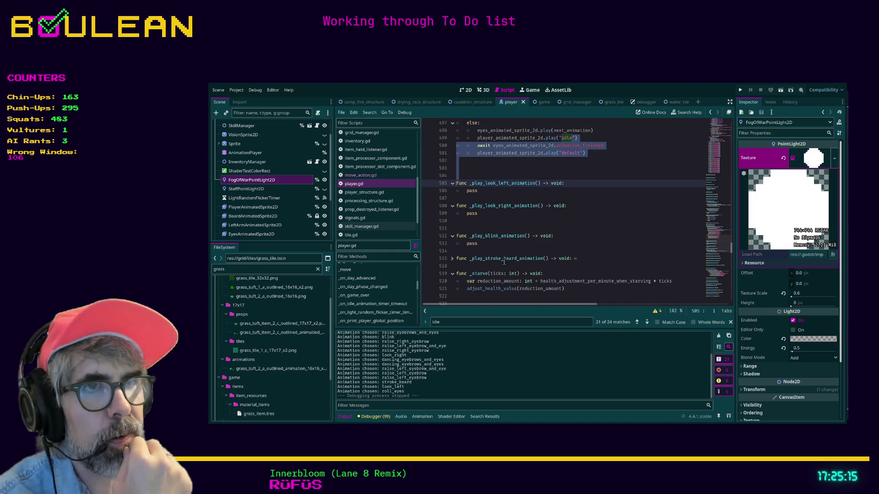
pyautogui.click(452, 258)
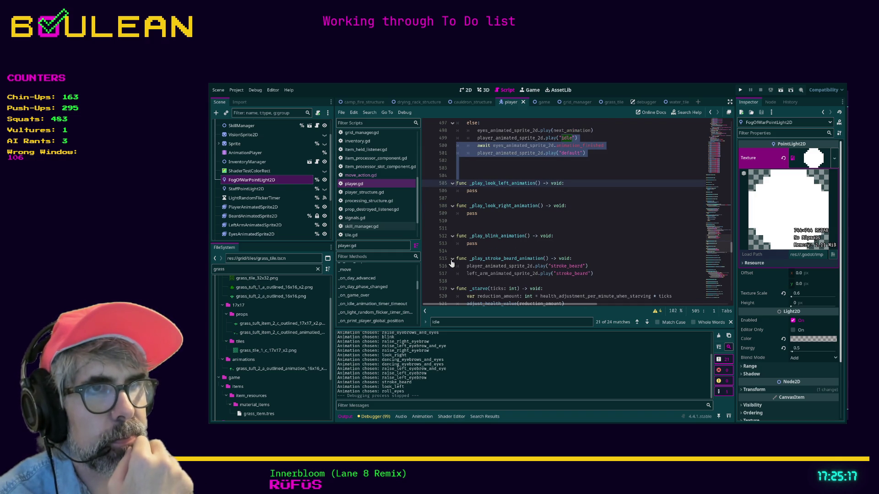
pyautogui.moveTo(550, 248); pyautogui.dragTo(458, 176)
pyautogui.press('Delete')
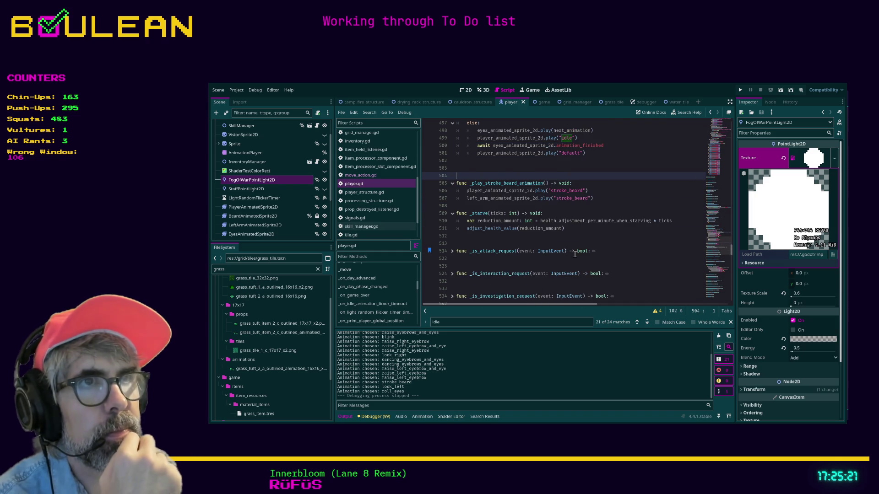
# Step: Scroll back up and enter distraction-free mode with Ctrl+Shift+F11
pyautogui.scroll(1, 575, 247)
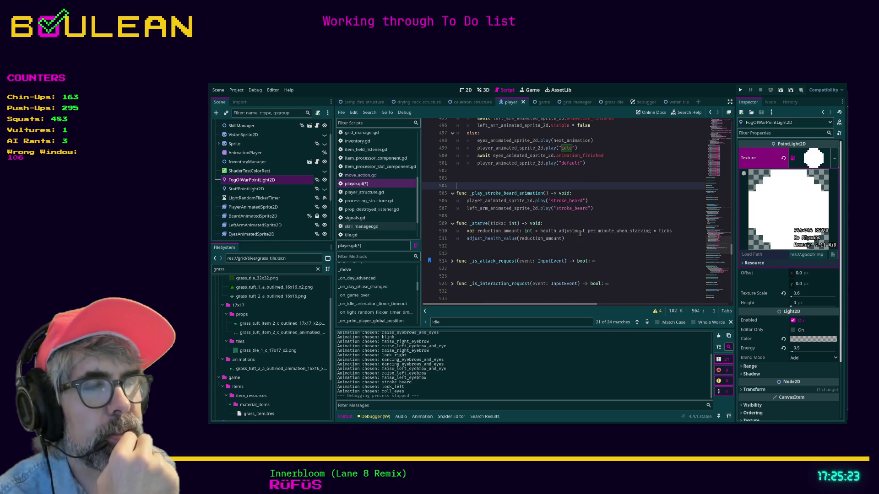
pyautogui.scroll(1, 580, 233)
pyautogui.moveTo(594, 206); pyautogui.dragTo(598, 200)
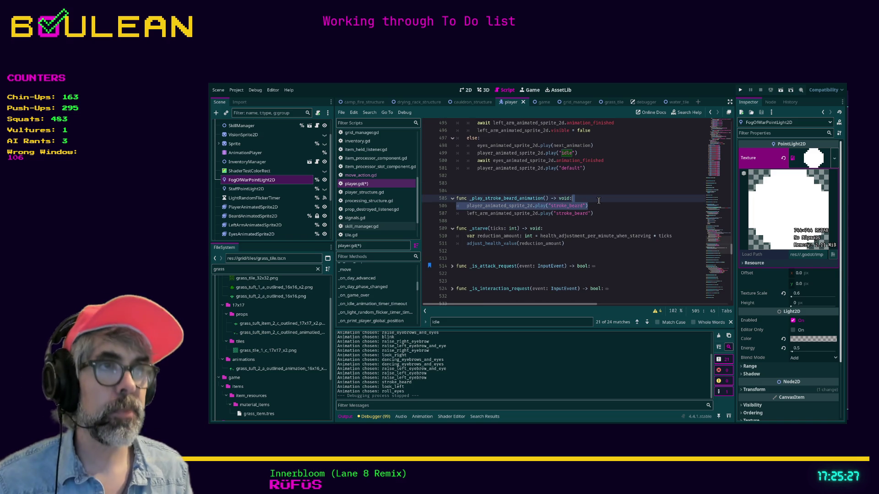
pyautogui.hotkey('ctrl', 'shift', 'F11')
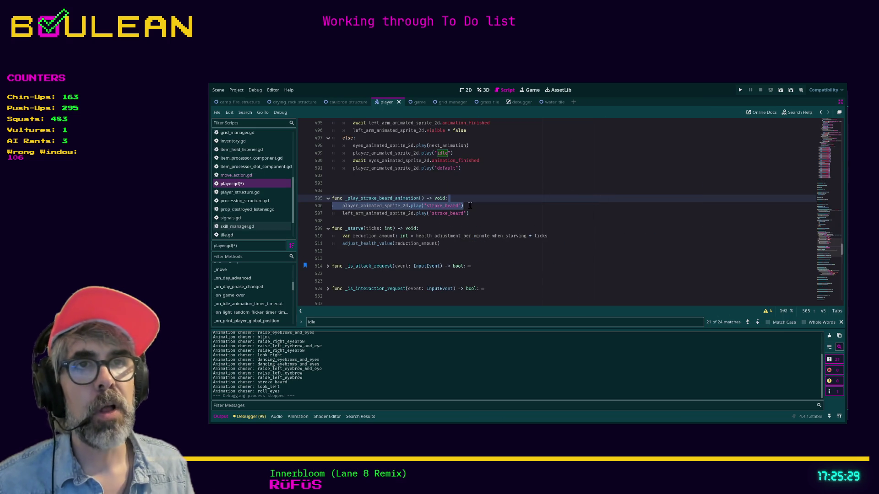
# Step: Collapse the _play_stroke_beard_animation and _starve functions
pyautogui.click(328, 198)
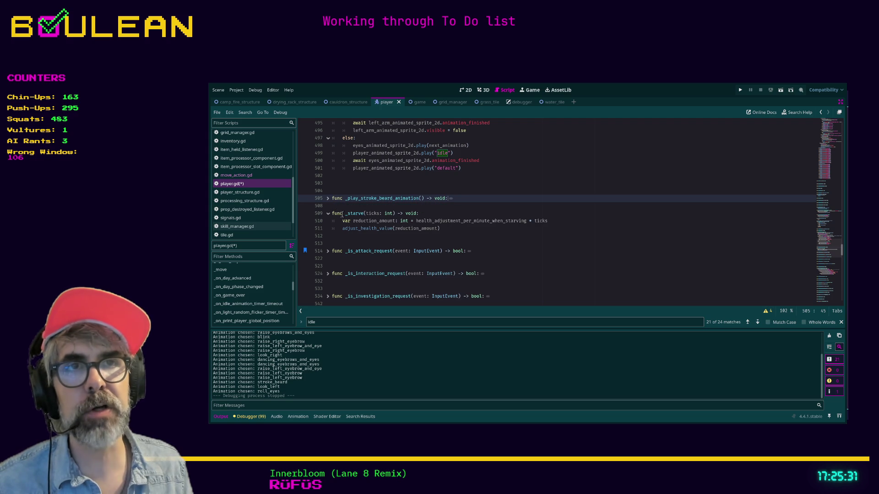
pyautogui.click(327, 213)
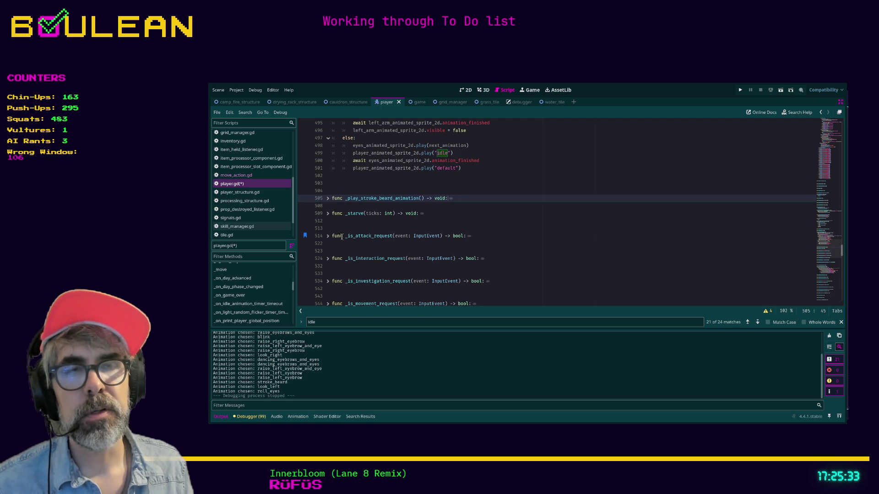
pyautogui.scroll(-2, 331, 242)
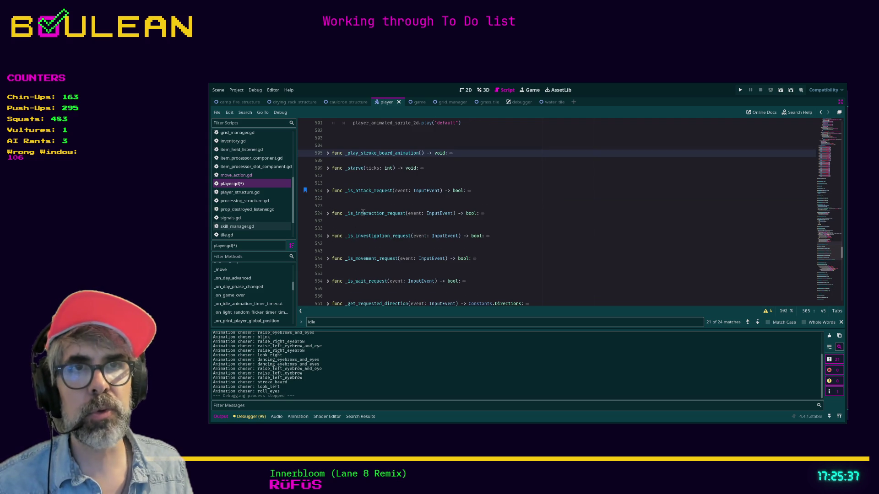
# Step: Expand and re-collapse _is_interaction_request, then search the script for 'event'
pyautogui.click(328, 213)
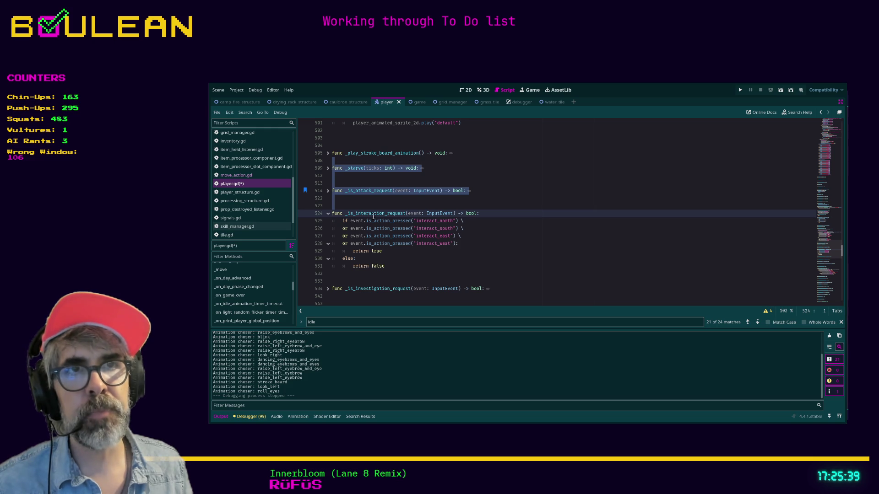
pyautogui.click(328, 213)
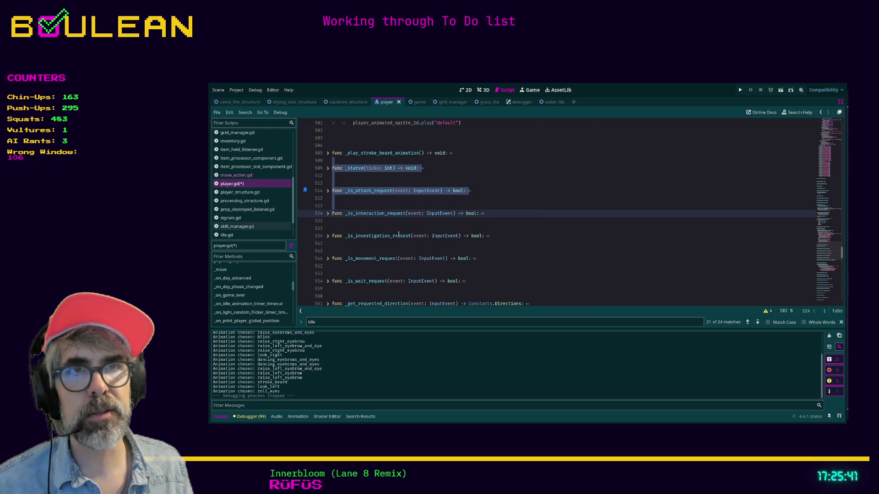
pyautogui.click(566, 198)
pyautogui.click(350, 323)
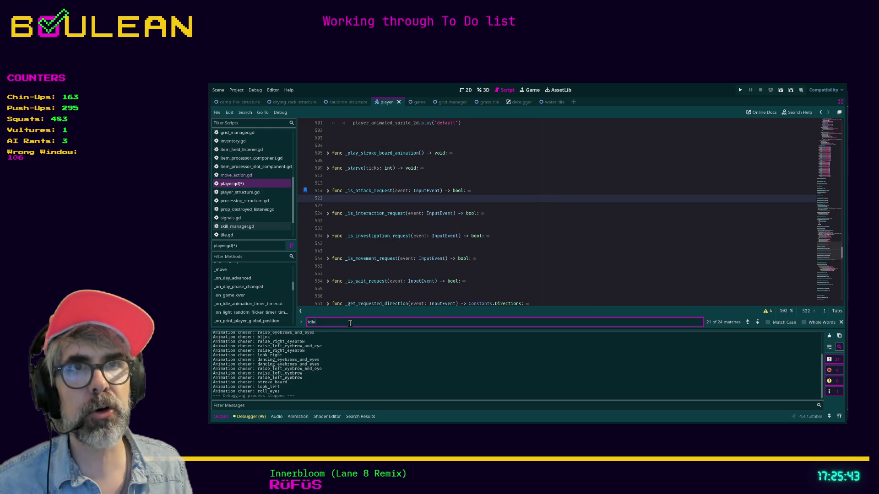
pyautogui.write('event')
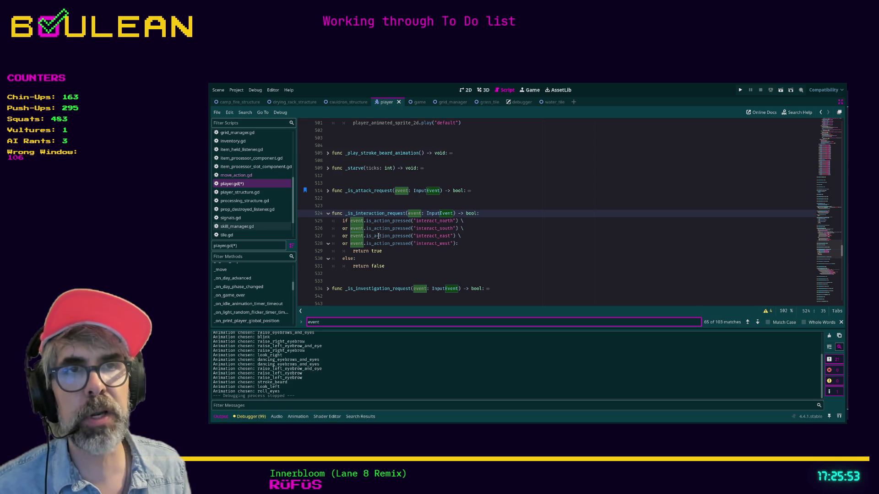
# Step: Move the cursor to empty line 573 above _get_surrounding_tiles
pyautogui.scroll(-1, 433, 246)
pyautogui.scroll(-6, 466, 228)
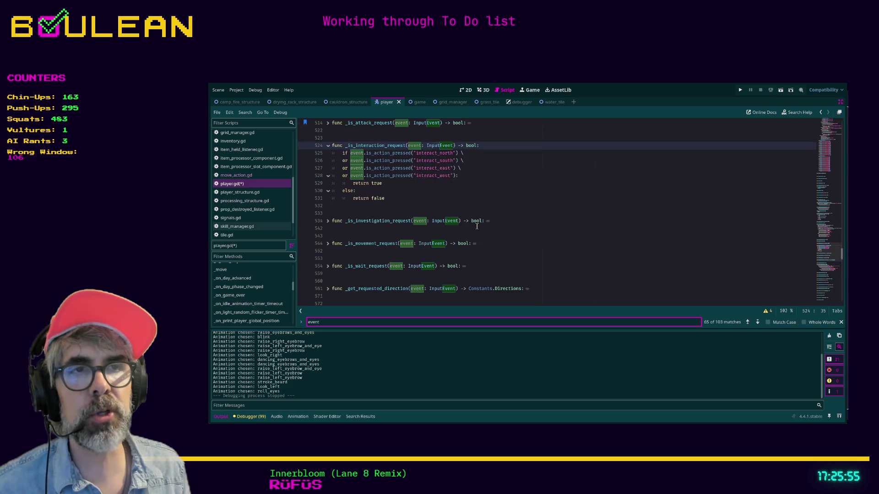
pyautogui.scroll(-1, 480, 227)
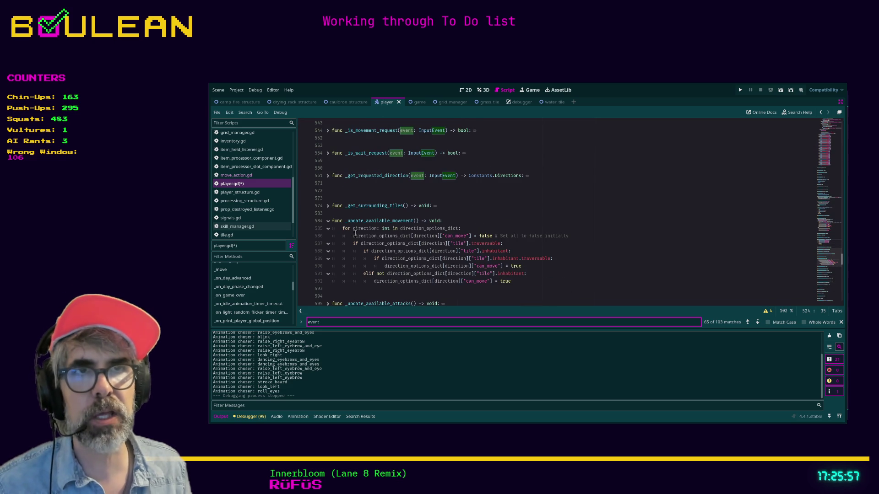
pyautogui.click(475, 206)
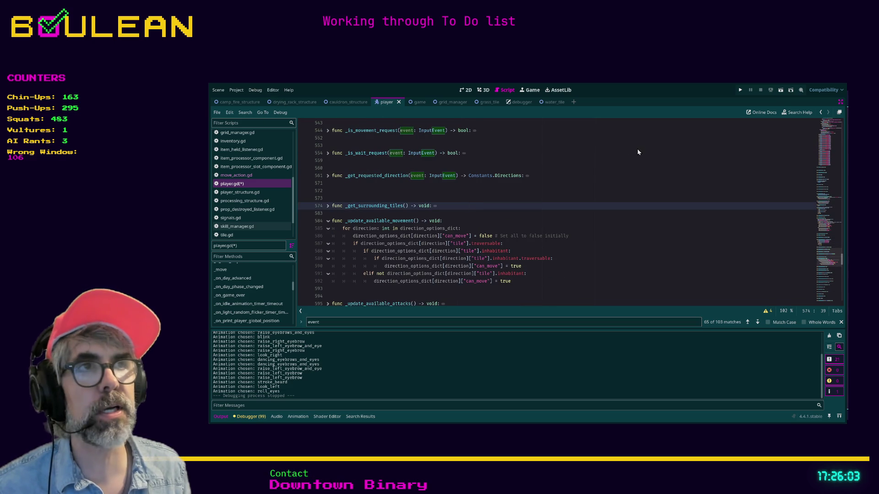
pyautogui.press('Up')
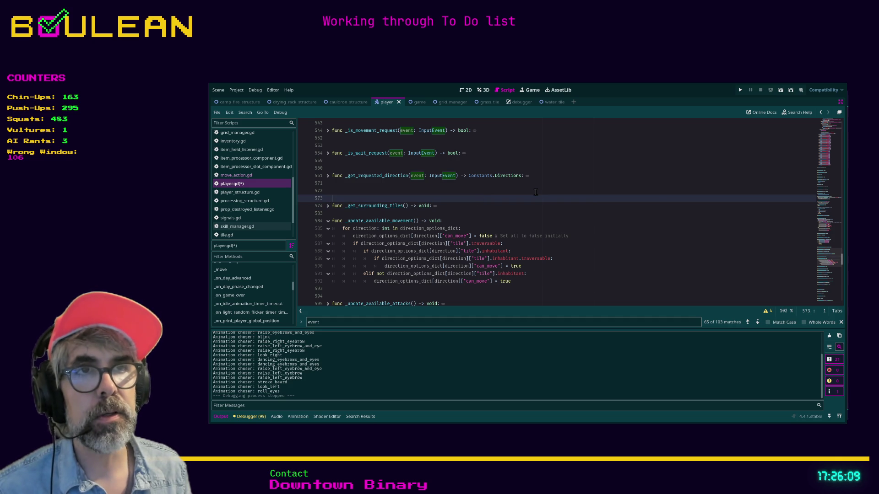
# Step: Fold all functions, unfold them, refold them, and return to the _is_attack_request header
pyautogui.hotkey('ctrl', 'alt', 'f')
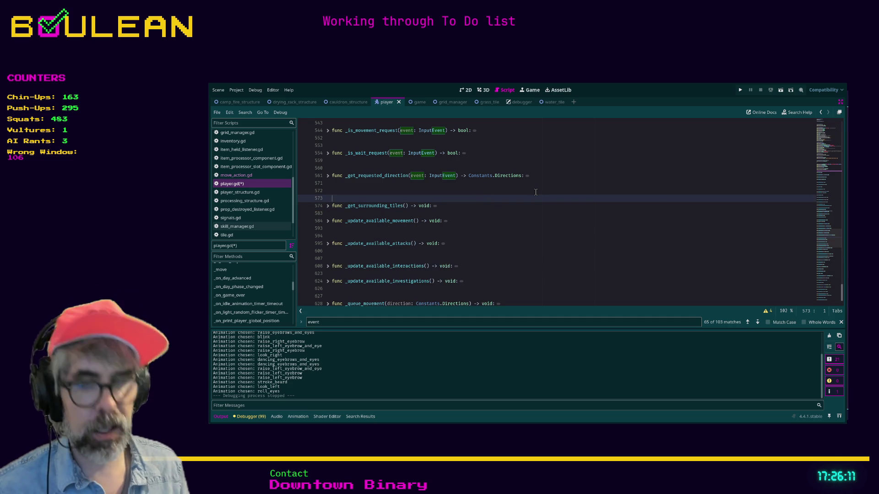
pyautogui.hotkey('ctrl', 'alt', 'shift', 'f')
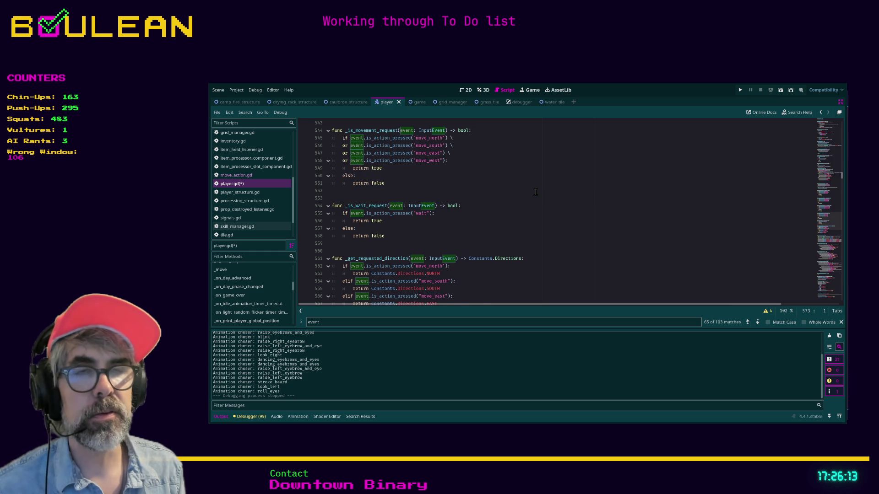
pyautogui.hotkey('ctrl', 'alt', 'f')
pyautogui.scroll(-12, 535, 192)
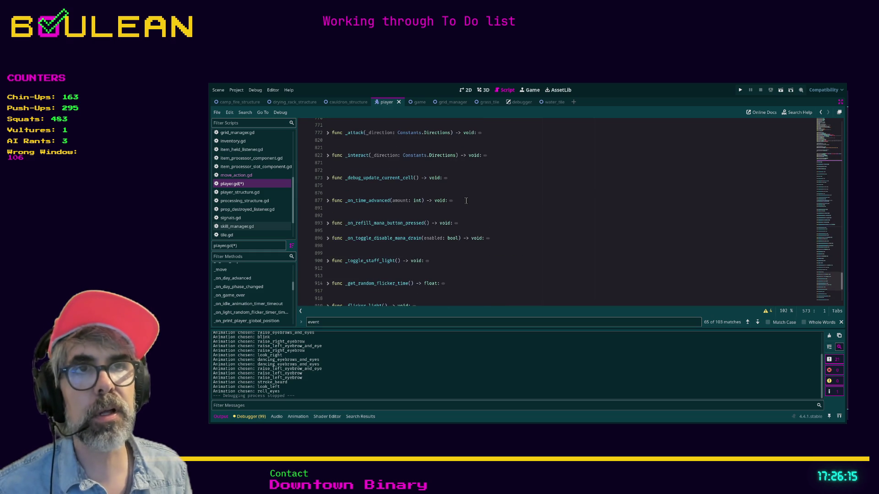
pyautogui.scroll(12, 571, 248)
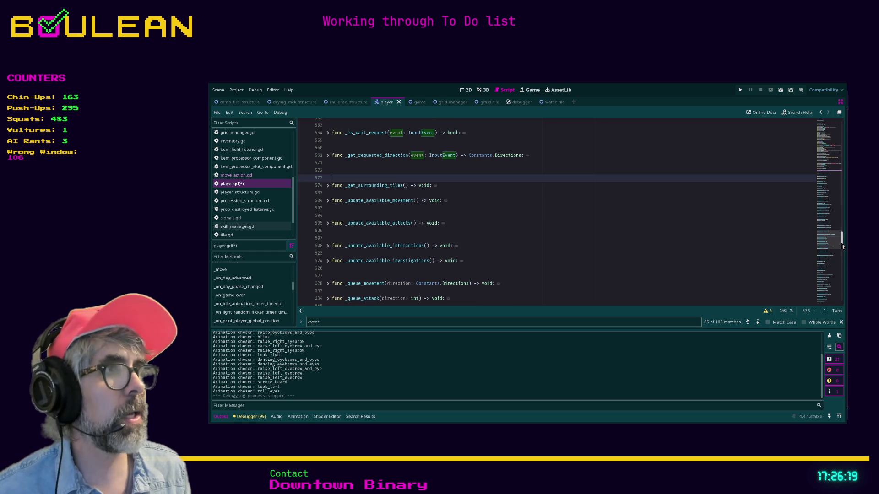
pyautogui.scroll(5, 843, 246)
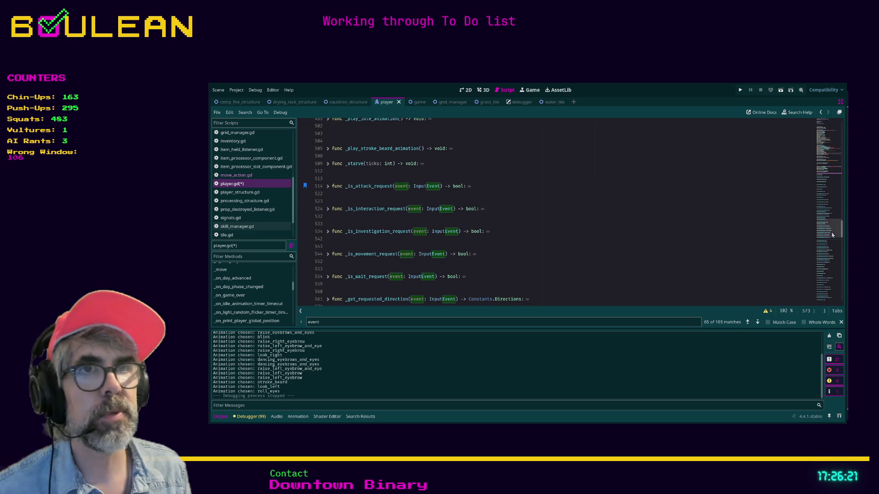
pyautogui.click(525, 187)
pyautogui.keyDown('shift'); pyautogui.click(523, 186); pyautogui.keyUp('shift')
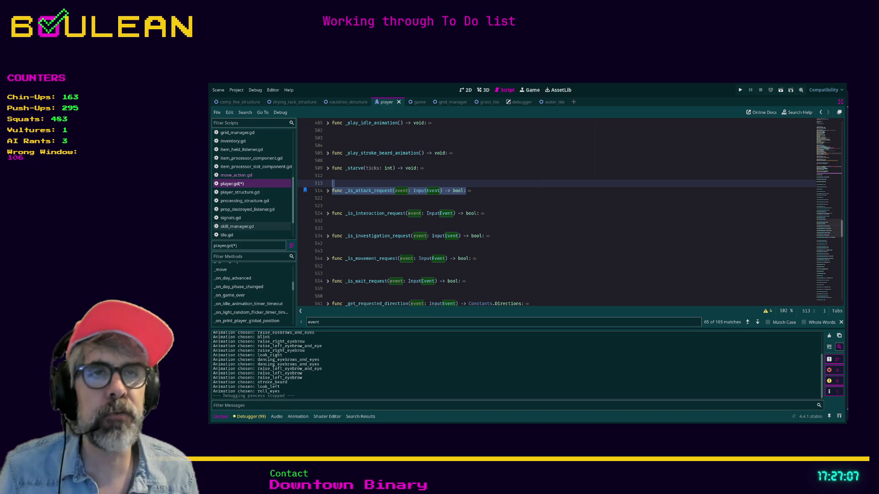
# Step: Drag the splitter above Filter Methods upward to enlarge the methods list, then Alt+Tab to Obsidian
pyautogui.click(376, 183)
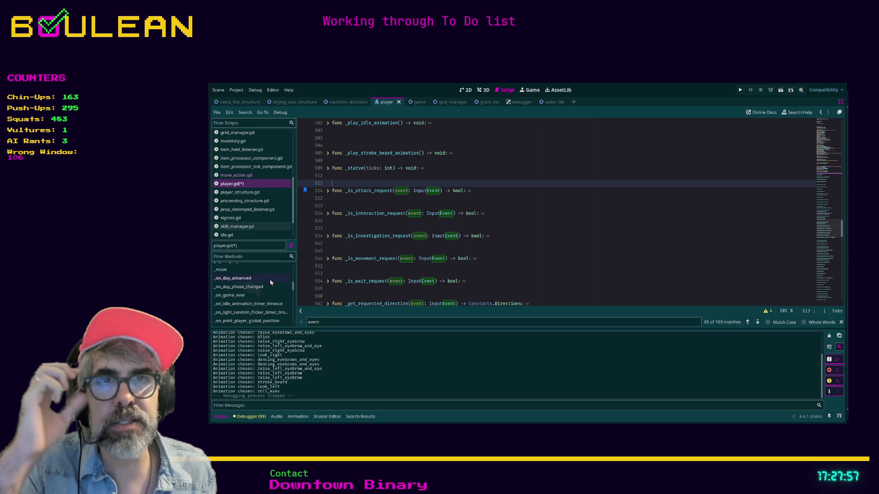
pyautogui.click(267, 255)
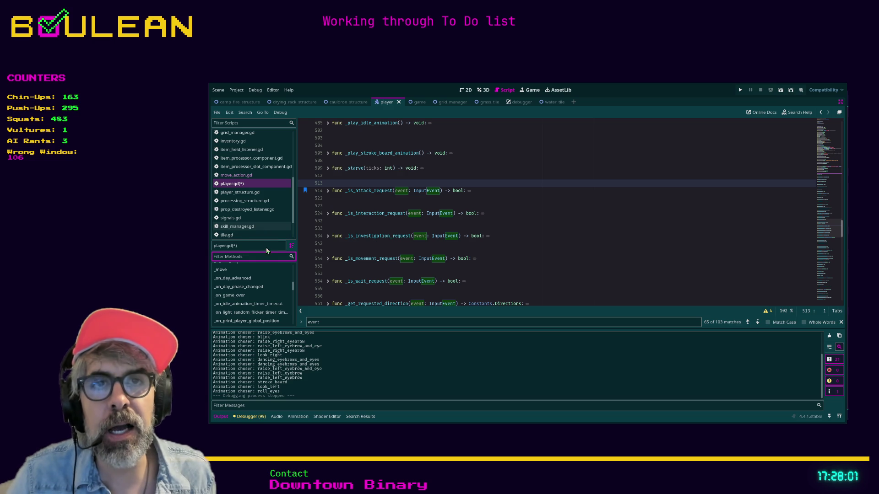
pyautogui.moveTo(256, 241); pyautogui.dragTo(257, 208)
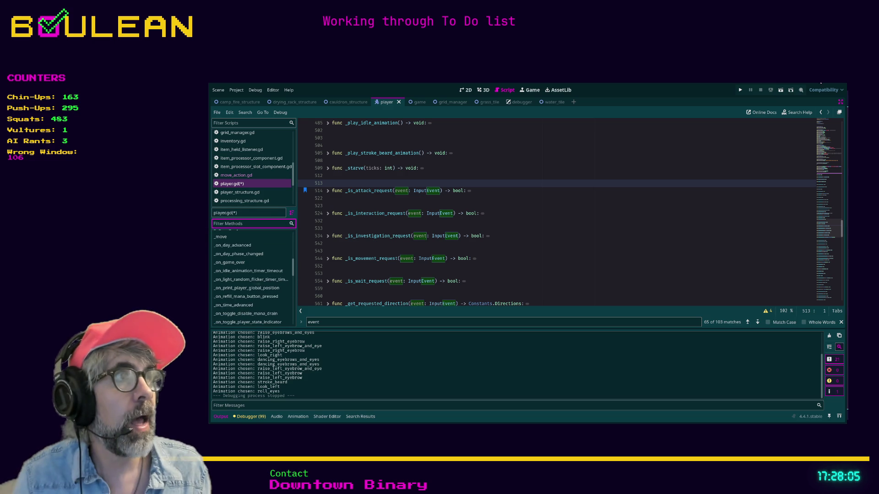
pyautogui.hotkey('alt', 'Tab')
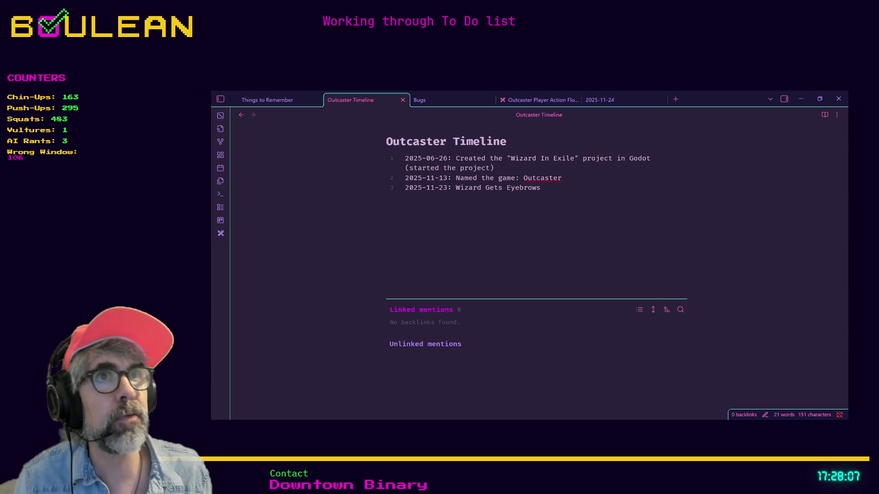
# Step: Add the bullet 'Use method navigation in Godot' atop Things to Remember's Godot section, then minimize Obsidian
pyautogui.click(274, 100)
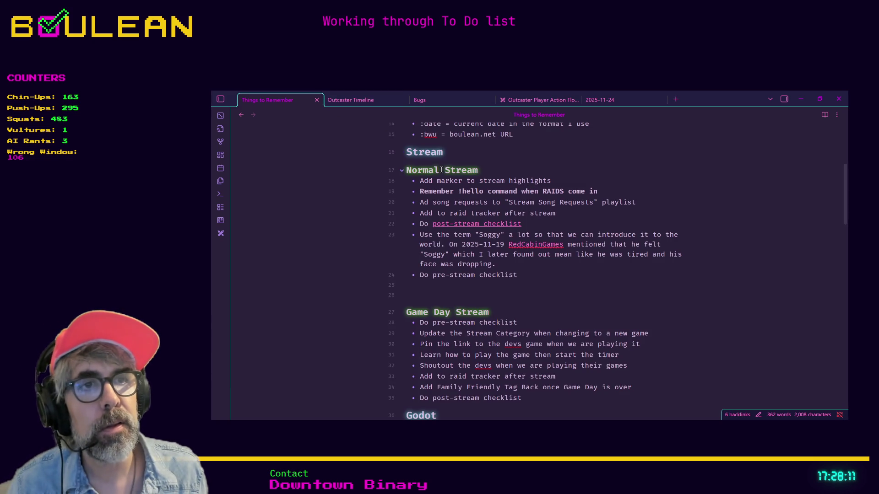
pyautogui.scroll(-3, 443, 172)
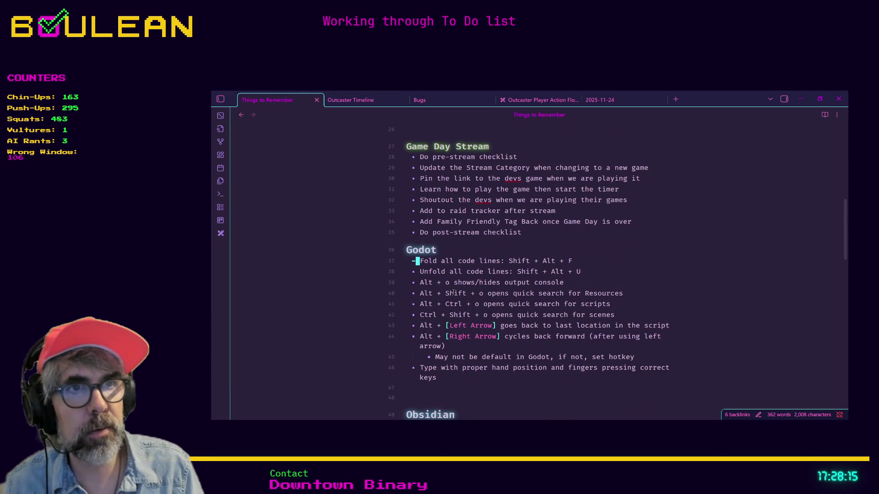
pyautogui.press('Return')
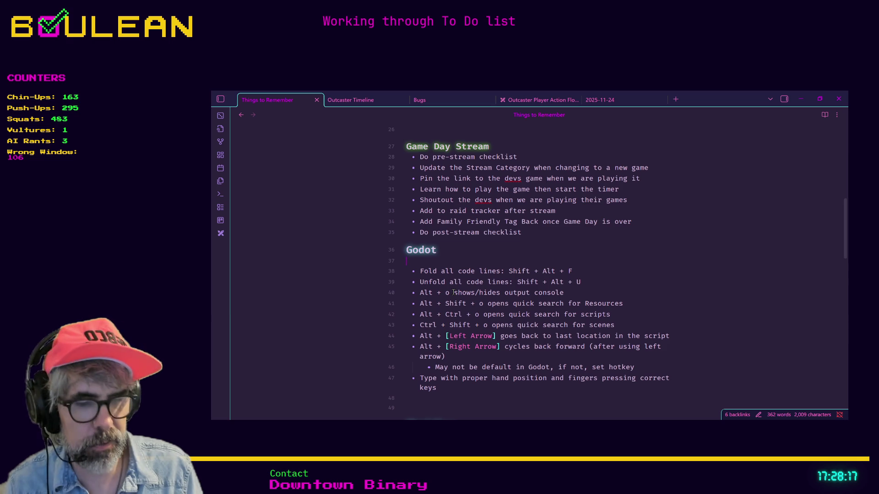
pyautogui.write('- Use method navi')
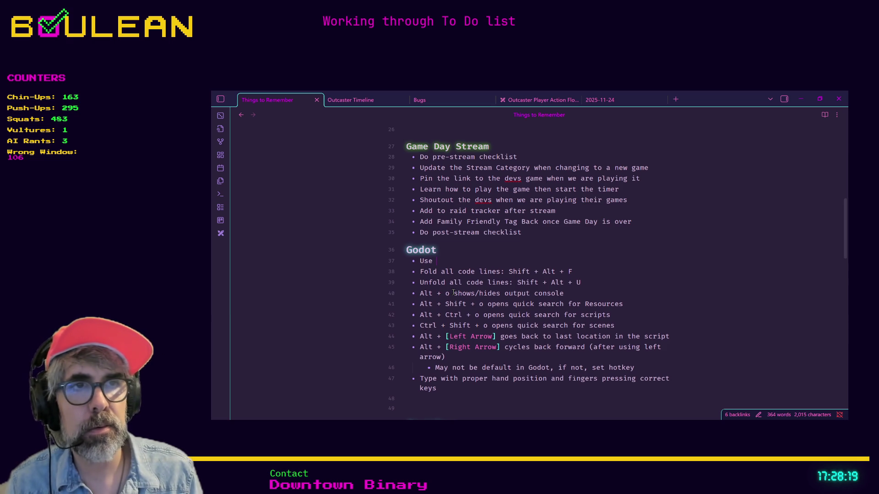
pyautogui.write('gation in Godot')
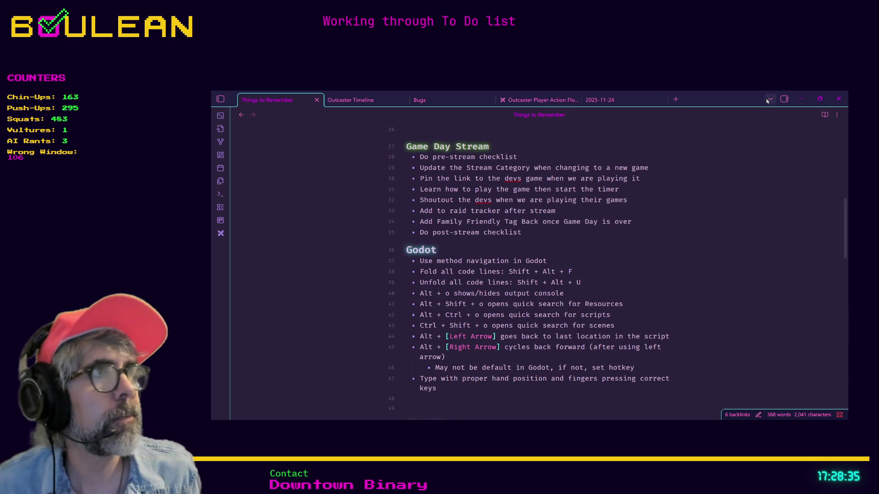
pyautogui.click(802, 99)
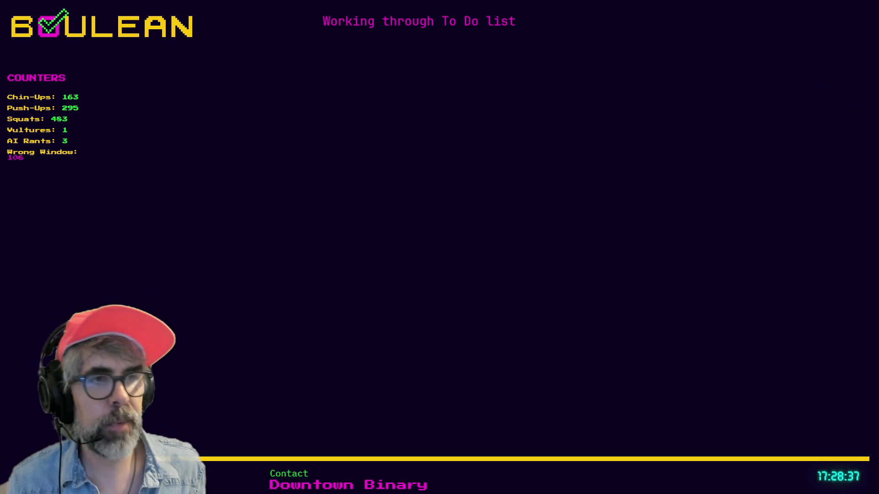
# Step: Alt+Tab back to the Godot editor showing player.gd
pyautogui.hotkey('alt', 'Tab')
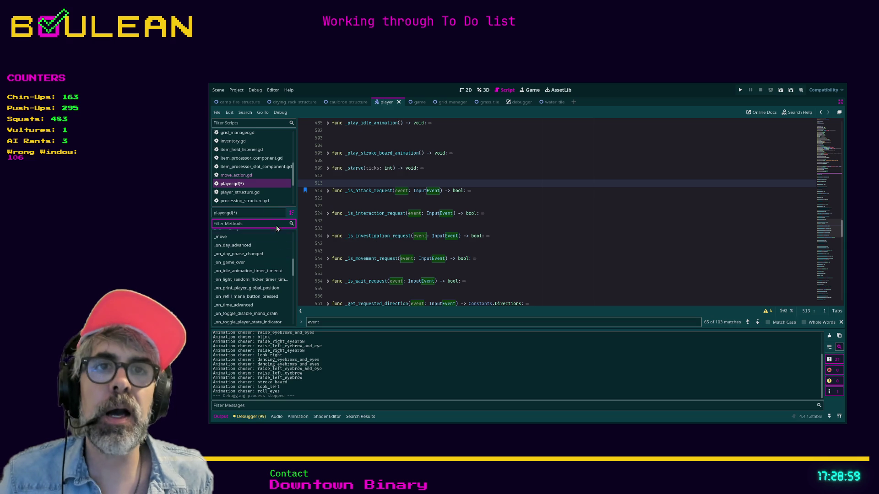
# Step: Return the methods list to alphabetical order, scroll it to the top, and go to line 543
pyautogui.click(292, 215)
pyautogui.click(292, 214)
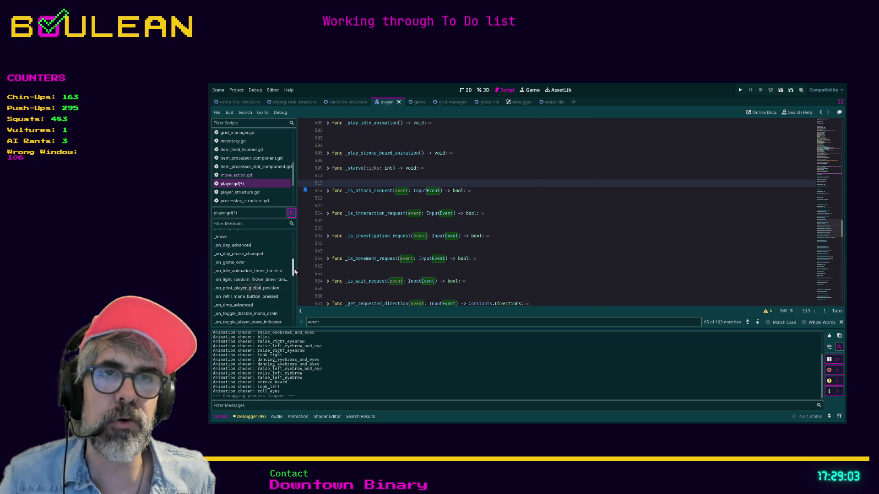
pyautogui.moveTo(294, 271)
pyautogui.mouseDown()
pyautogui.moveTo(296, 235)
pyautogui.moveTo(330, 245)
pyautogui.mouseUp()
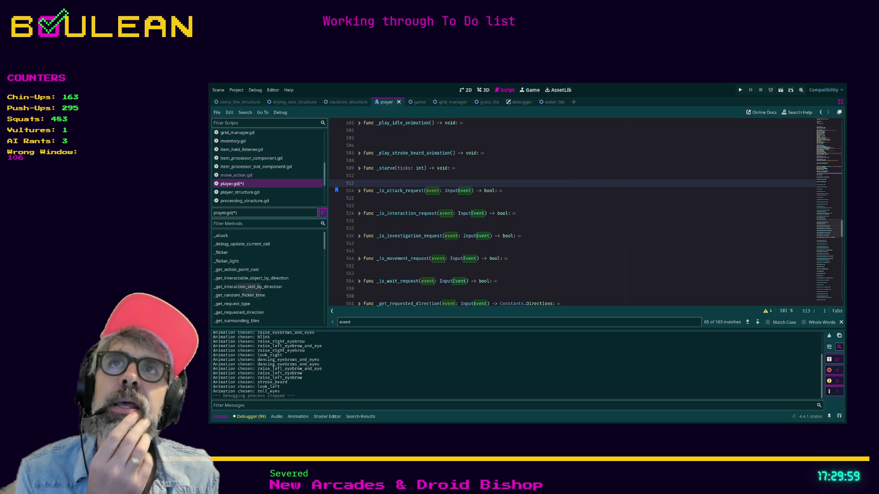
pyautogui.click(552, 252)
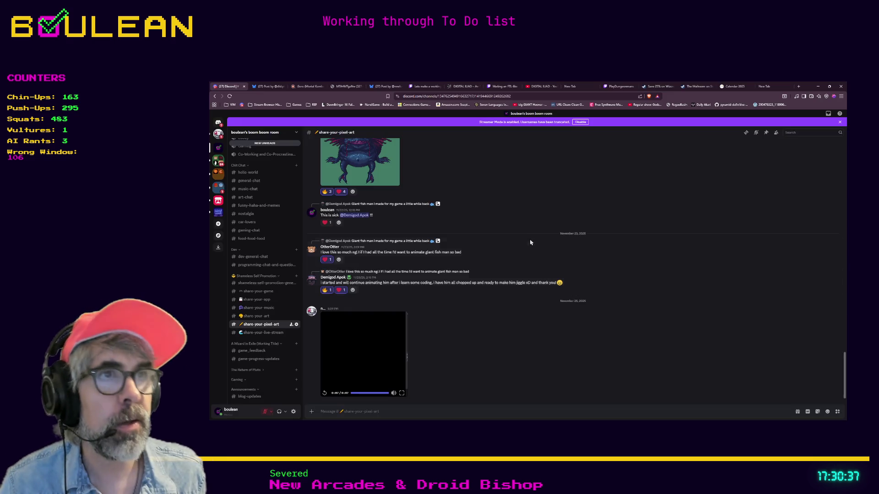
# Step: Search 'godot styl' and open the GDScript style guide at its Code order section
pyautogui.write('godot styl')
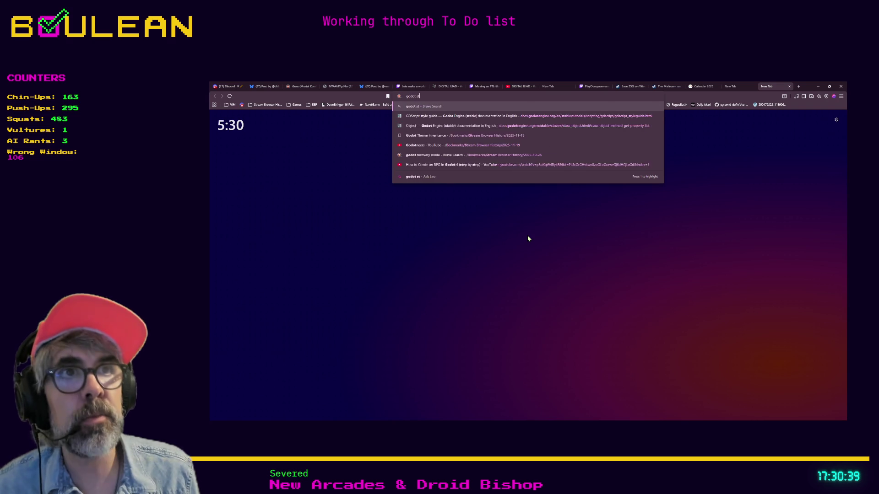
pyautogui.press('Down')
pyautogui.press('Return')
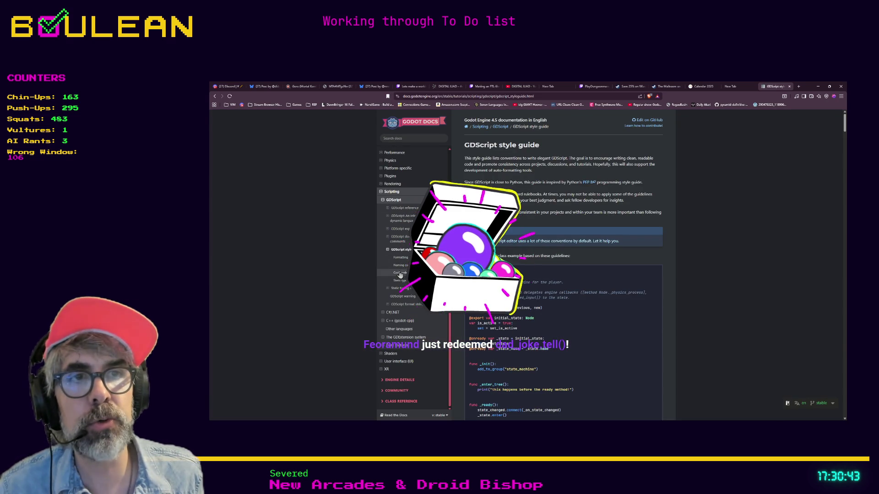
pyautogui.click(401, 273)
pyautogui.moveTo(467, 159)
pyautogui.mouseDown()
pyautogui.moveTo(564, 260)
pyautogui.moveTo(560, 281)
pyautogui.mouseUp()
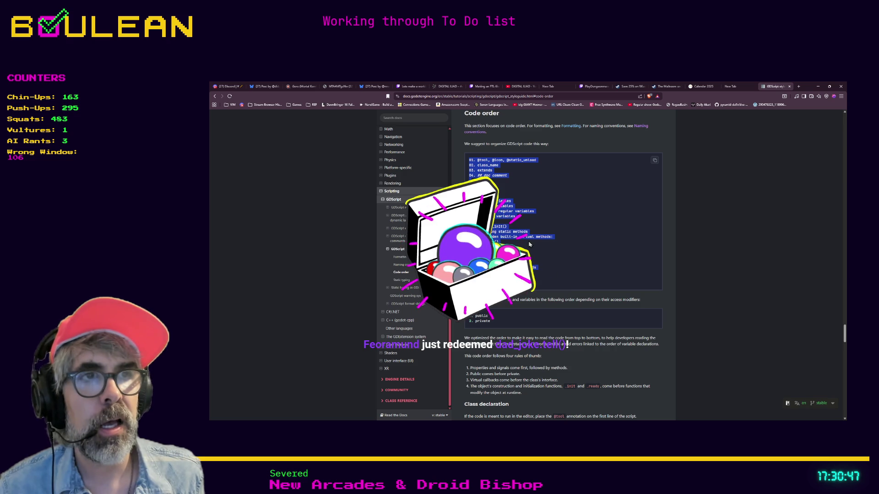
# Step: Zoom the docs page in twice so the code order listing reads clearly
pyautogui.hotkey('ctrl', '+')
pyautogui.hotkey('ctrl', '+')
pyautogui.hotkey('ctrl', '+')
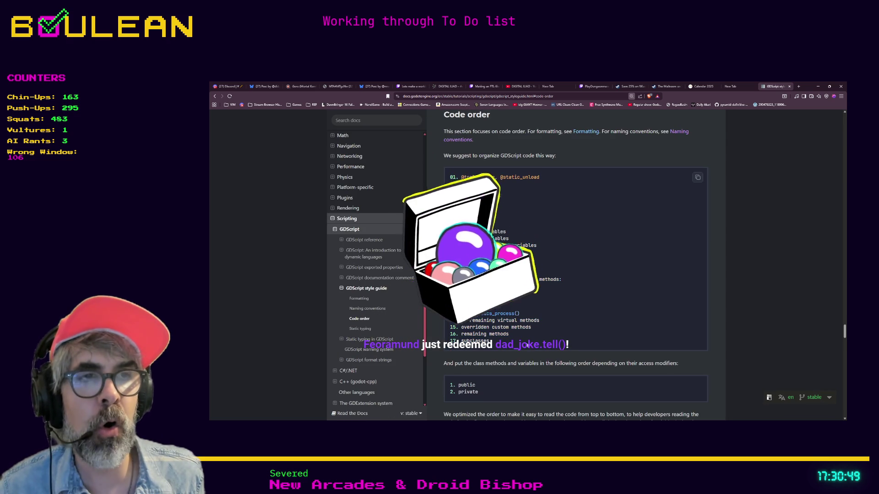
pyautogui.click(480, 177)
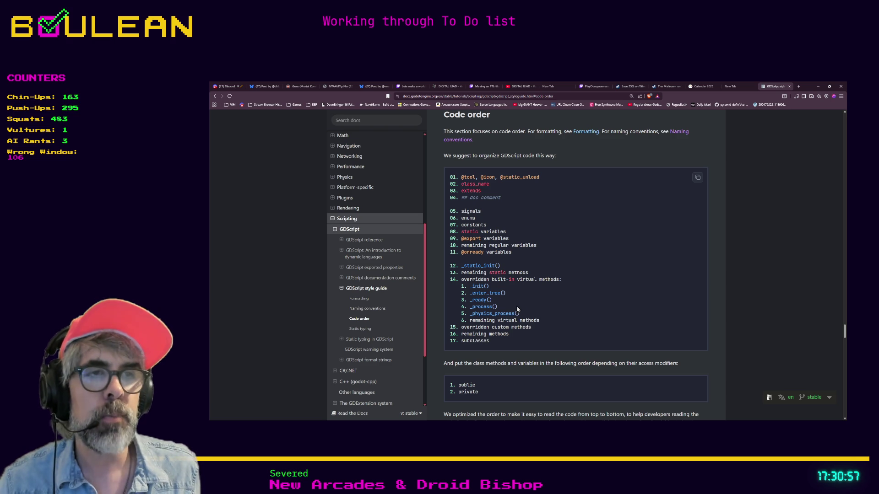
pyautogui.scroll(1, 519, 292)
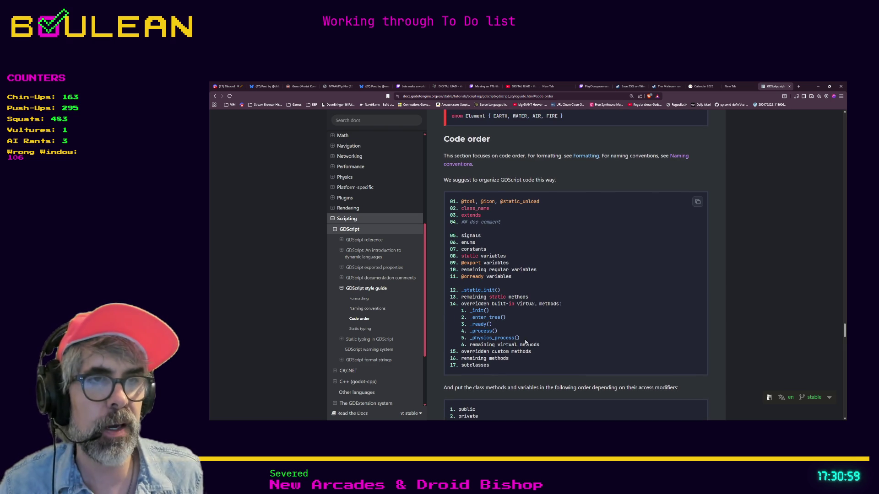
pyautogui.hotkey('ctrl', '+')
pyautogui.hotkey('ctrl', '+')
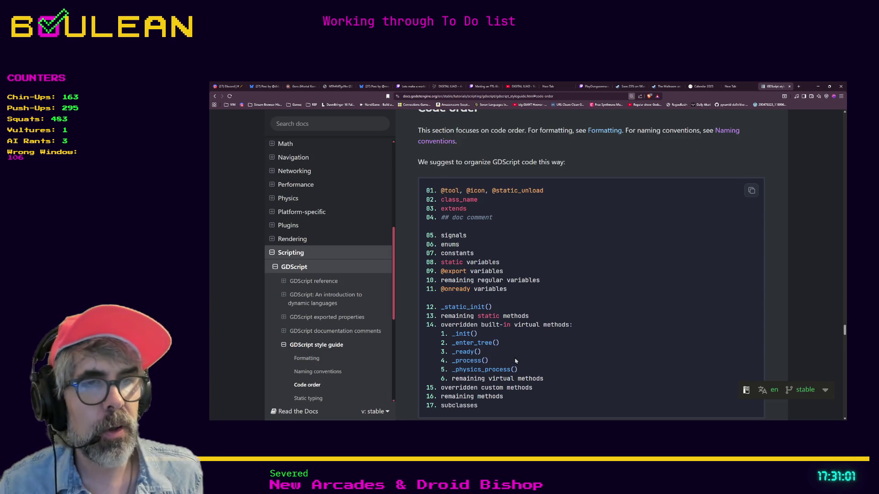
pyautogui.scroll(-2, 518, 364)
pyautogui.moveTo(506, 348); pyautogui.dragTo(430, 349)
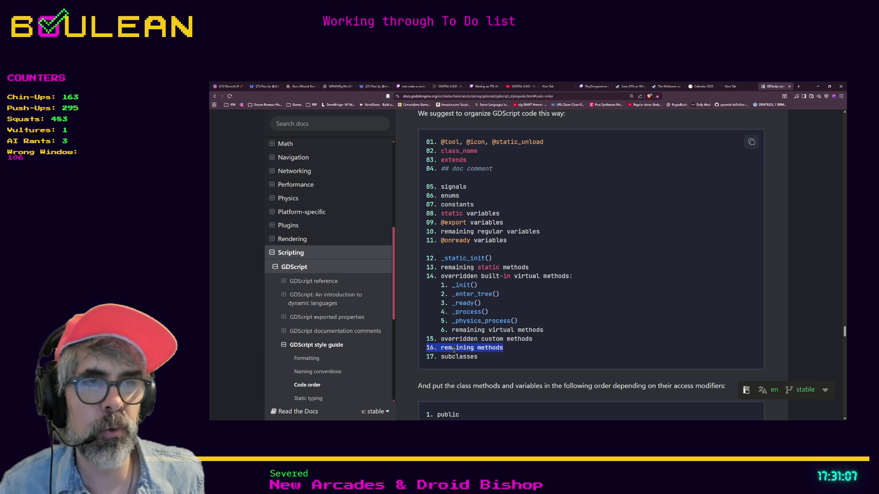
pyautogui.click(454, 350)
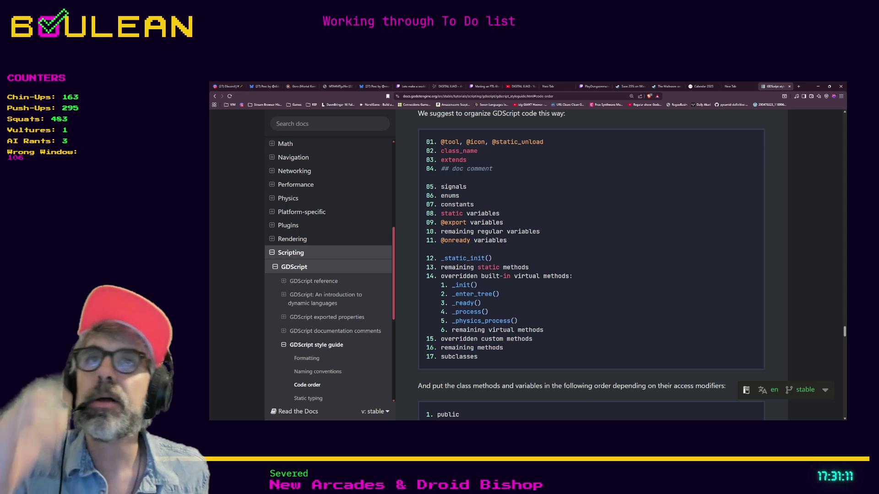
# Step: Select code order lines 01–14, clear the selection, and select the page address
pyautogui.moveTo(424, 142)
pyautogui.mouseDown()
pyautogui.moveTo(480, 158)
pyautogui.moveTo(544, 295)
pyautogui.mouseUp()
pyautogui.click(547, 279)
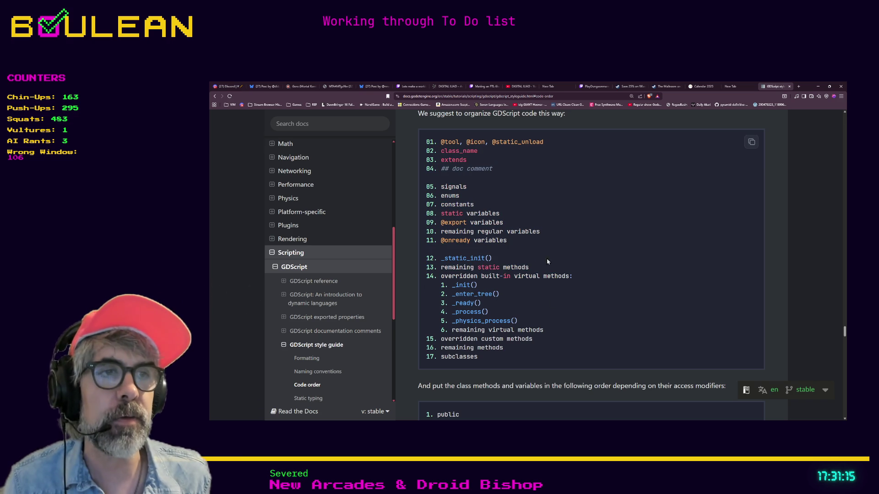
pyautogui.click(431, 96)
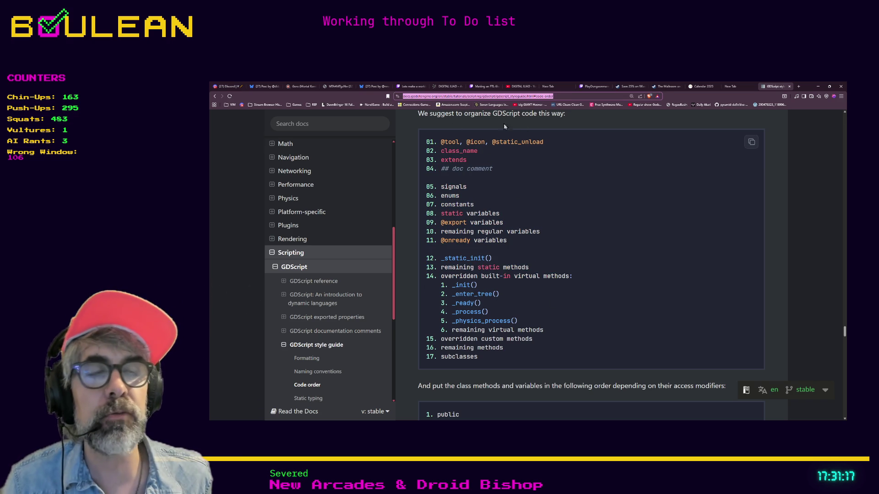
pyautogui.hotkey('alt', 'Tab')
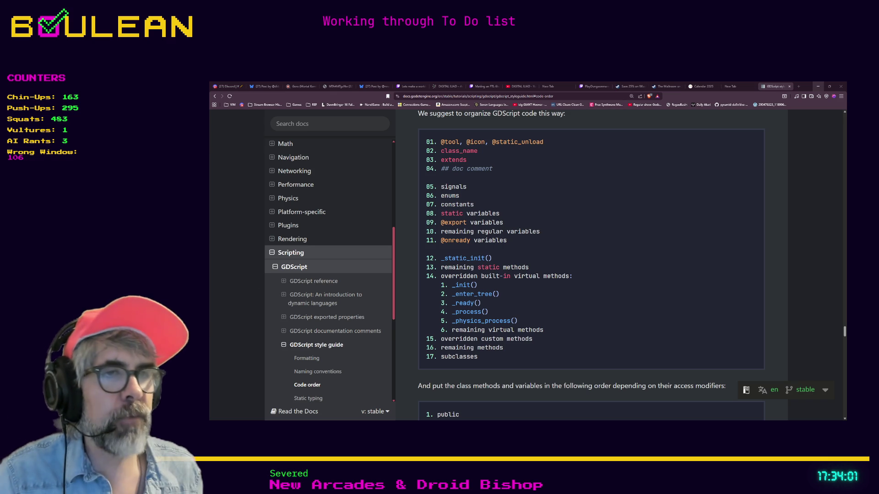
# Step: Minimize the docs browser and bring the Godot script editor forward
pyautogui.click(818, 86)
pyautogui.click(256, 287)
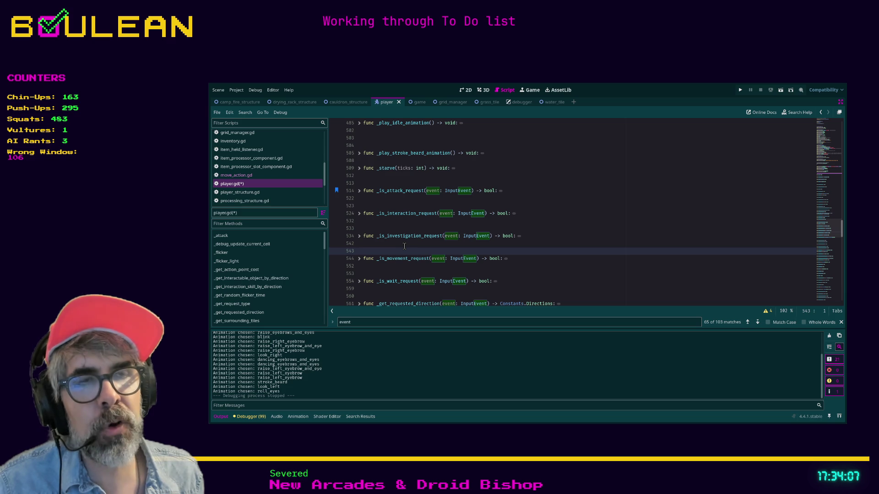
# Step: Unfold _is_investigation_request and delete the extra blank line after _get_requested_direction
pyautogui.click(359, 236)
pyautogui.scroll(-4, 434, 246)
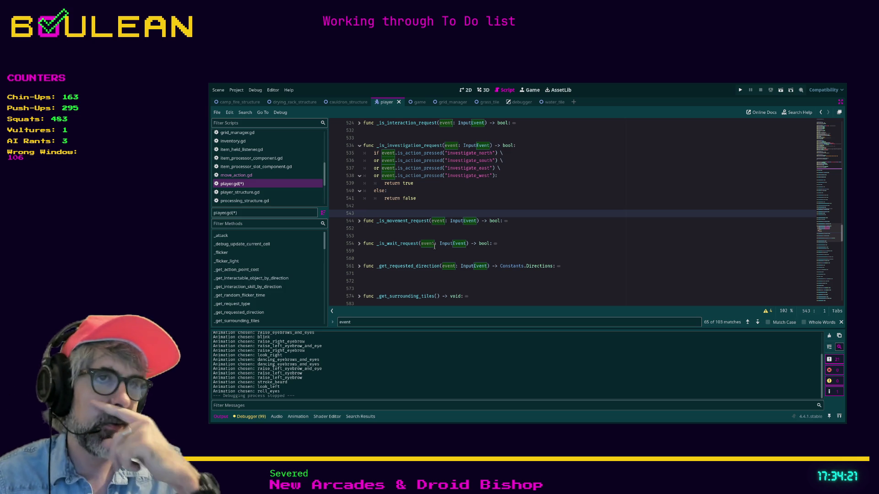
pyautogui.scroll(-3, 434, 243)
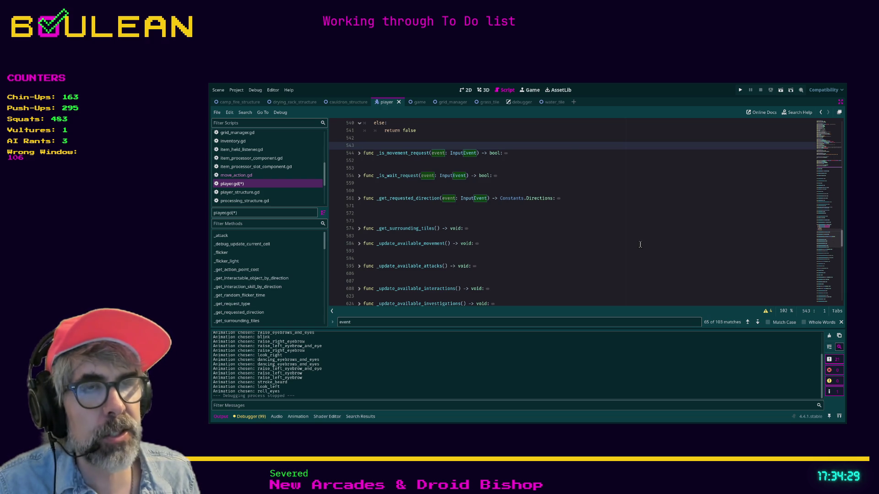
pyautogui.click(380, 214)
pyautogui.press('BackSpace')
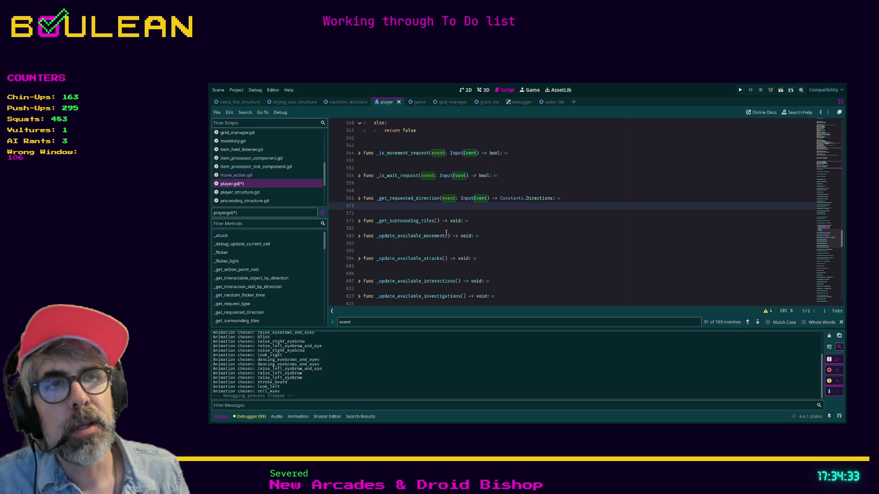
# Step: Add a blank line between _get_surrounding_tiles and _update_available_movement
pyautogui.click(402, 214)
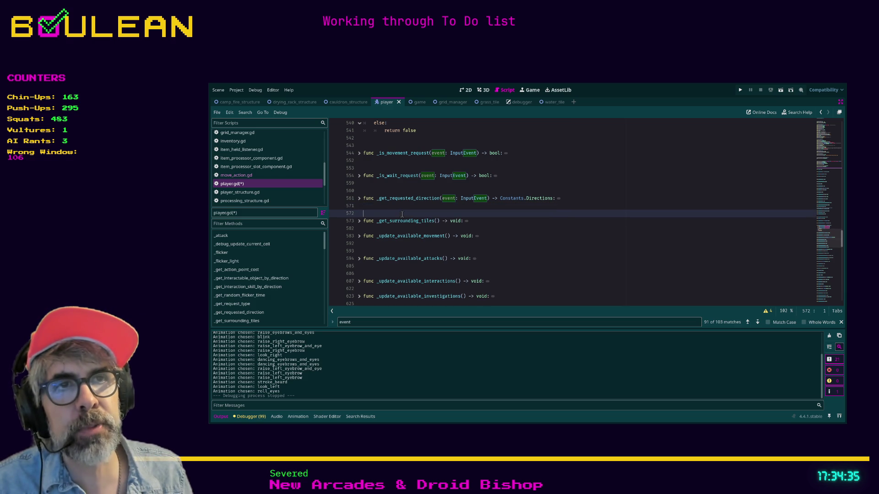
pyautogui.press('Up')
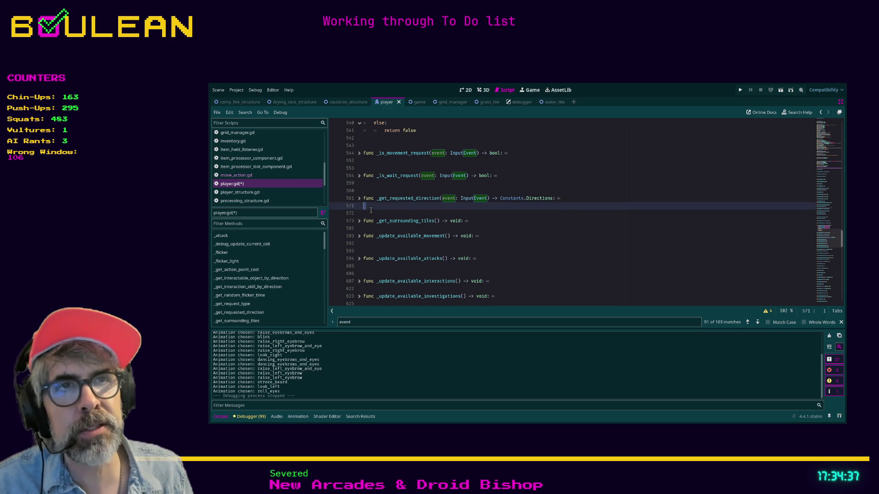
pyautogui.click(387, 228)
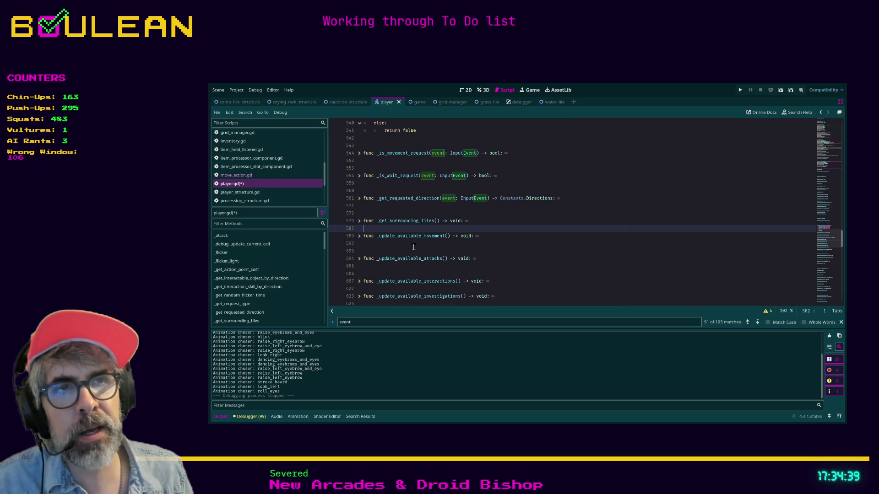
pyautogui.press('Return')
pyautogui.press('Up')
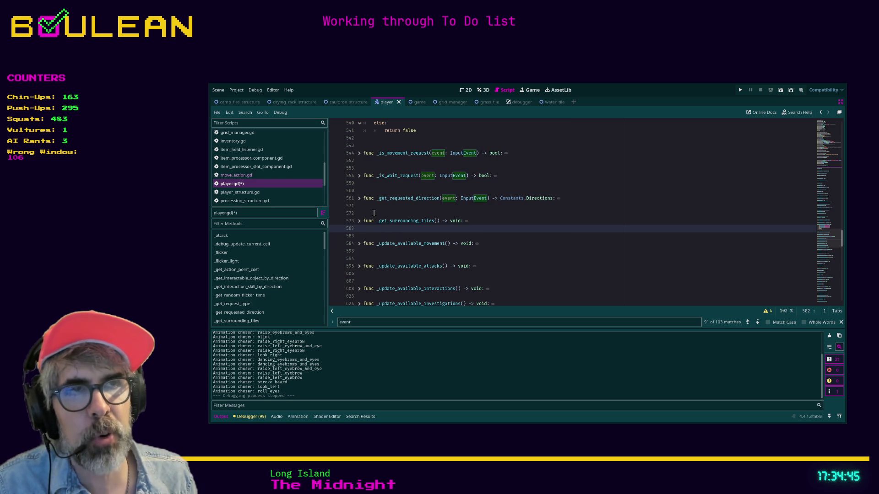
pyautogui.click(374, 213)
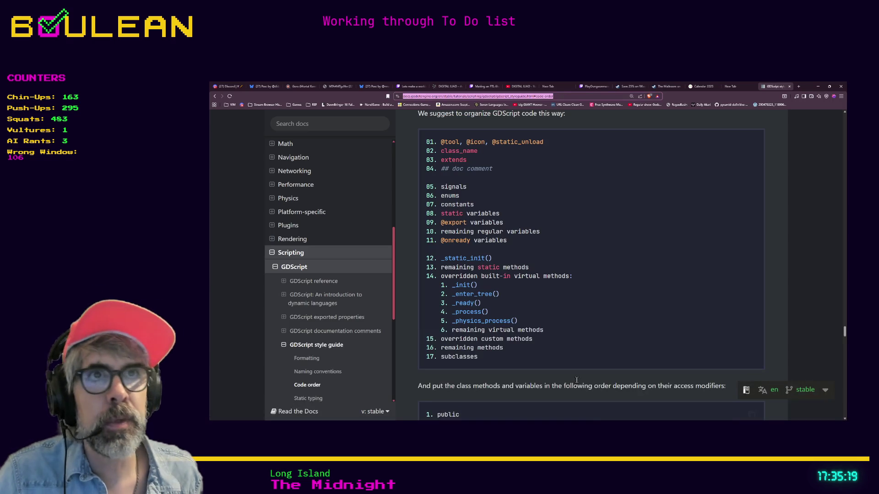
# Step: Switch to Discord and go from stream-my-game-submissions and stream-suggestions to stream-discussion
pyautogui.click(231, 91)
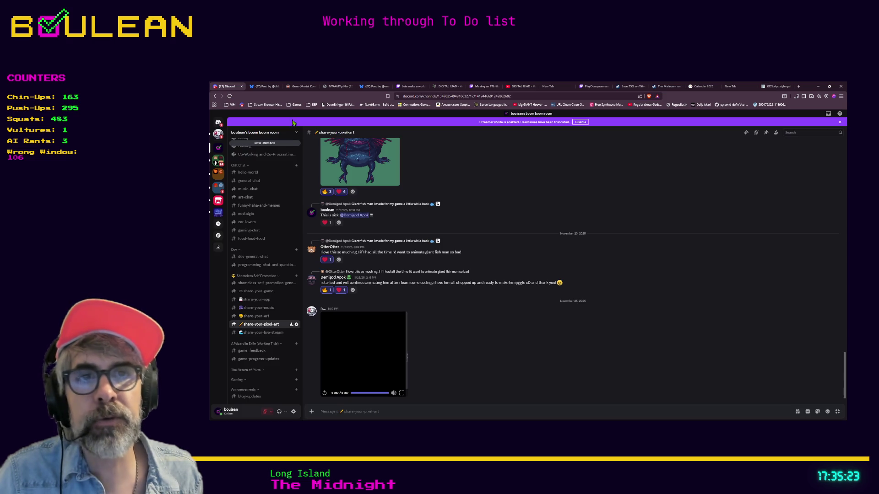
pyautogui.scroll(3, 273, 244)
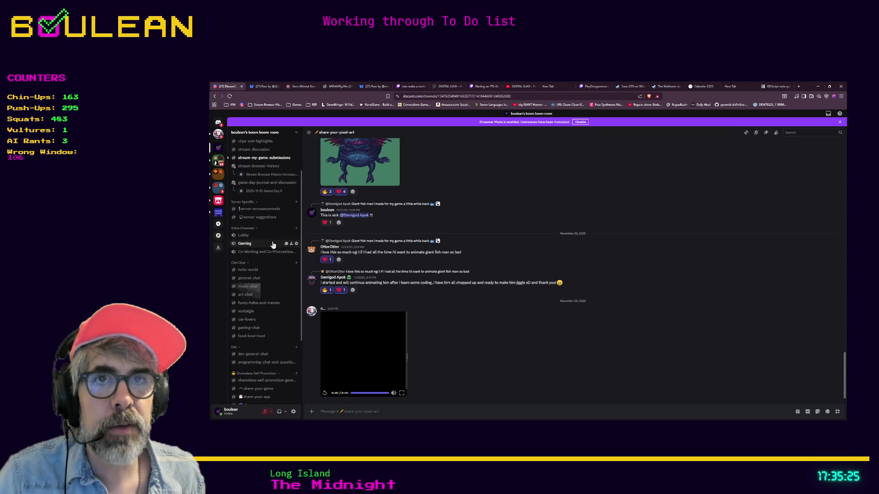
pyautogui.click(263, 160)
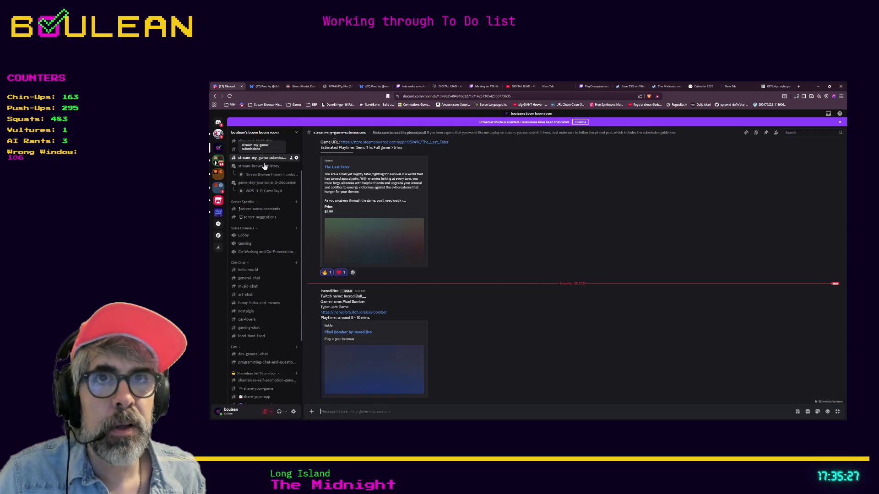
pyautogui.scroll(2, 264, 192)
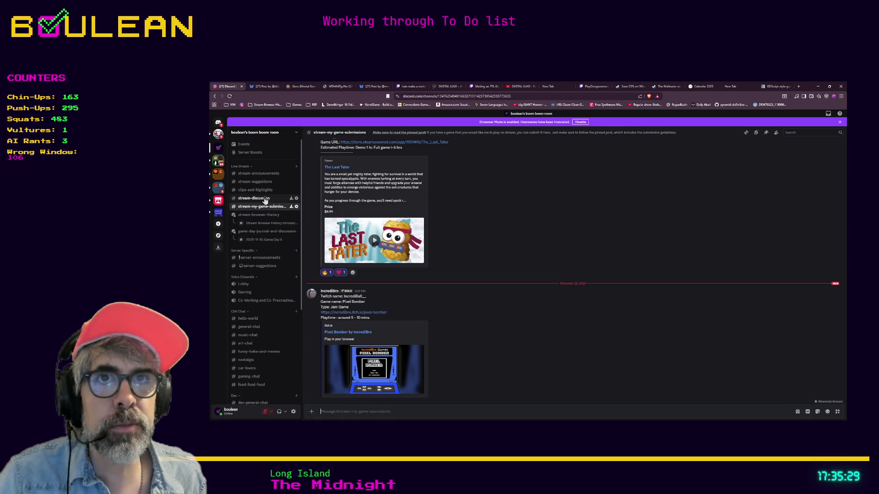
pyautogui.click(258, 184)
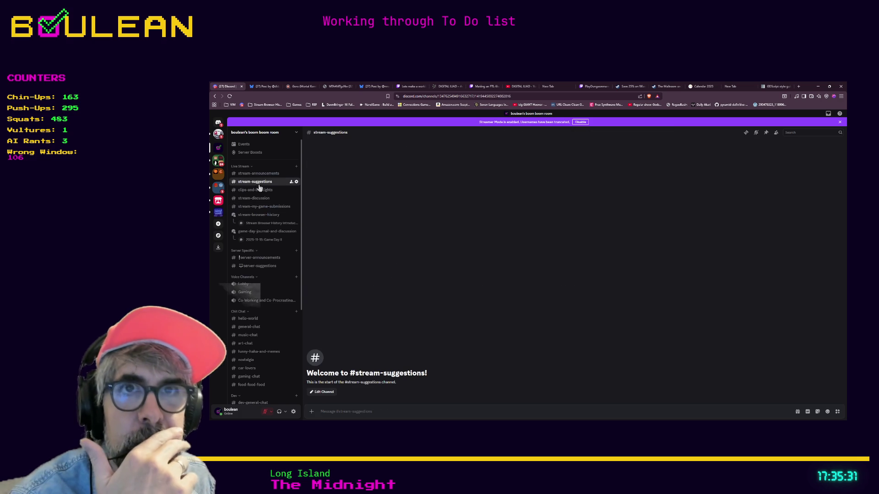
pyautogui.click(254, 198)
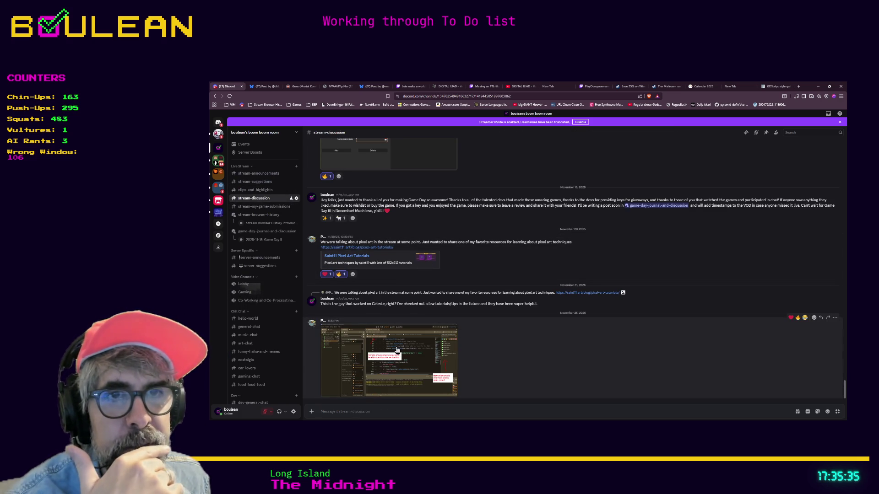
# Step: Enlarge the annotated Godot editor screenshot posted in stream-discussion
pyautogui.click(396, 350)
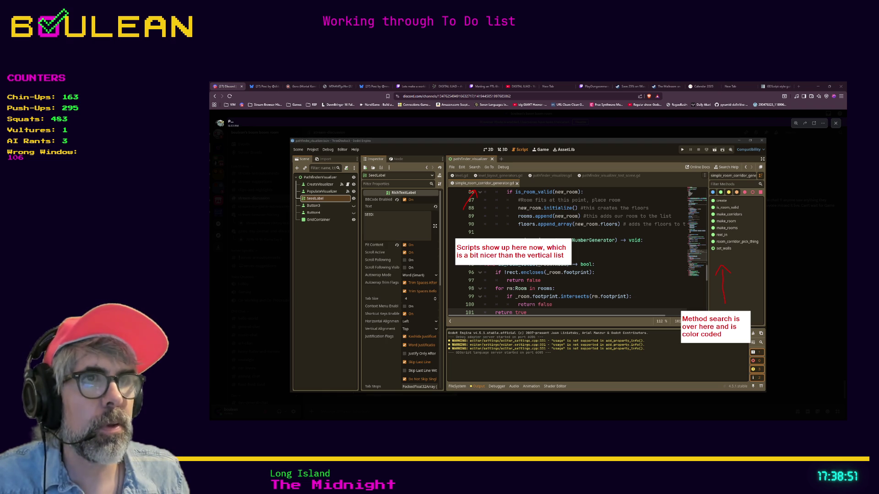
pyautogui.press('Escape')
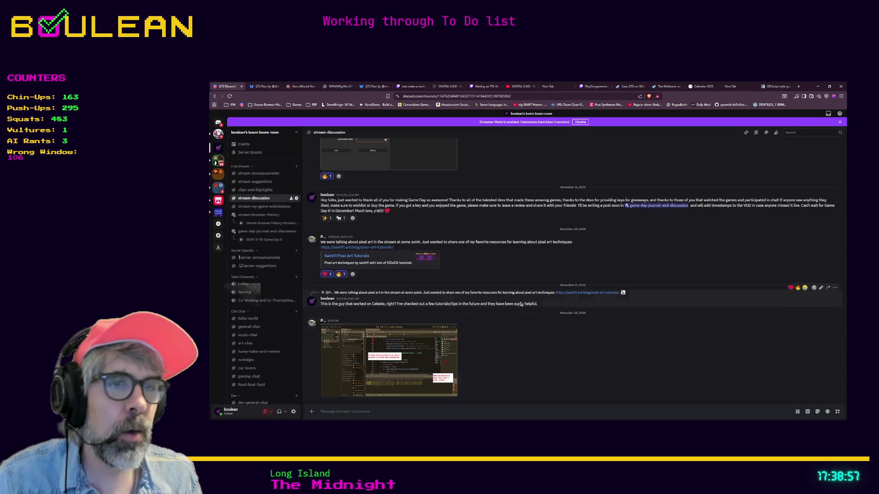
pyautogui.click(388, 348)
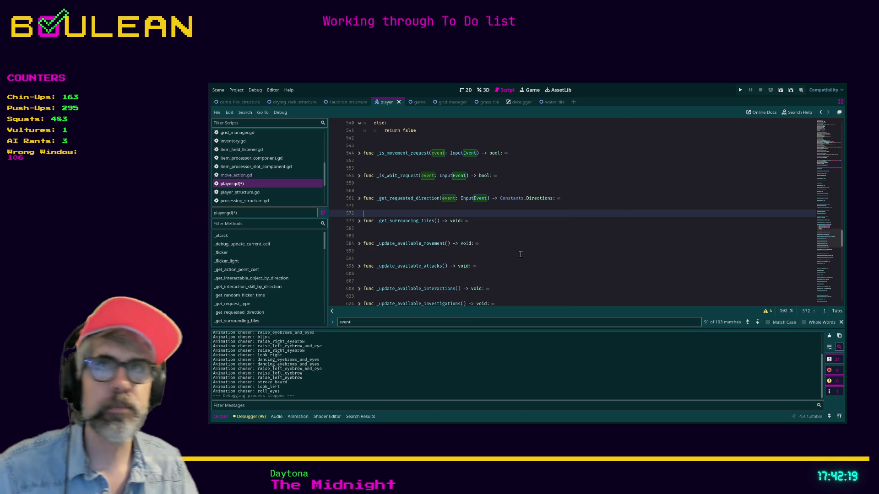
pyautogui.click(521, 252)
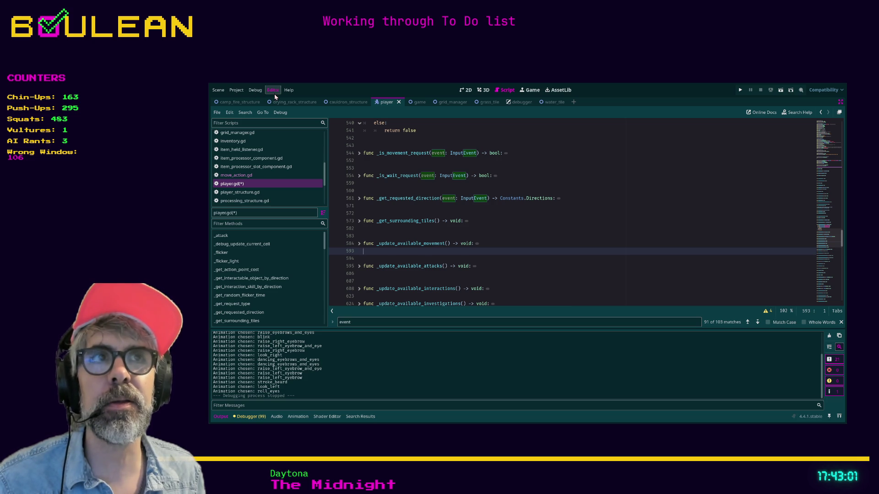
# Step: Search Godot's AssetLib for 'script-ide' and check which asset source is searched
pyautogui.click(558, 92)
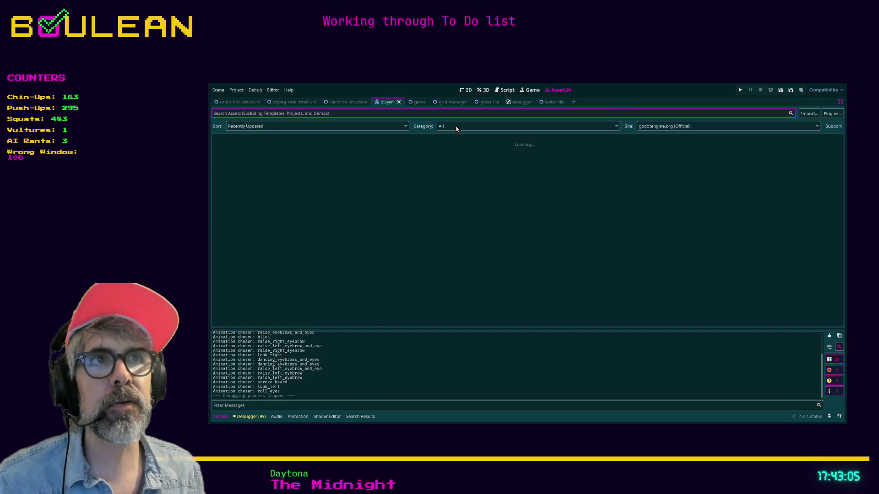
pyautogui.write('sc')
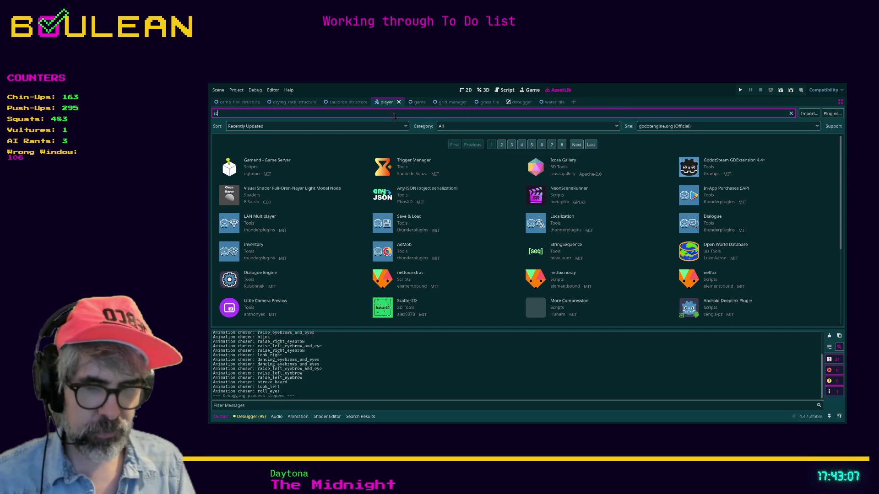
pyautogui.write('ript ide')
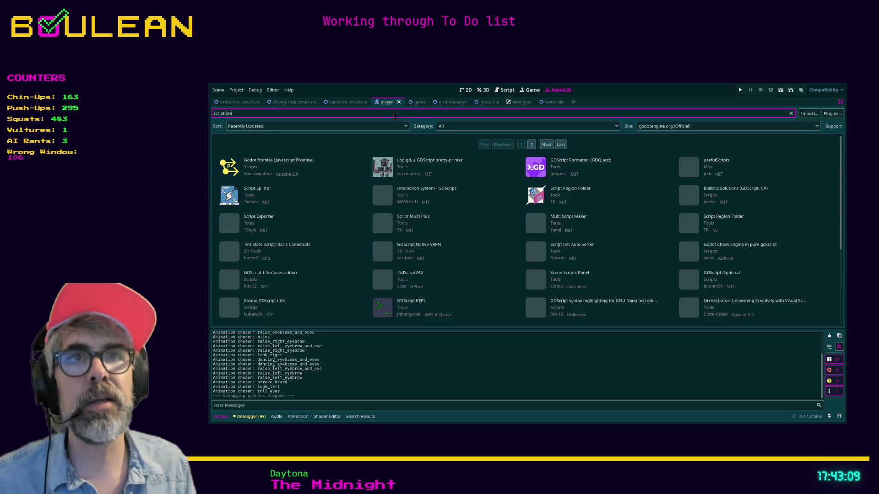
pyautogui.press('BackSpace')
pyautogui.press('BackSpace')
pyautogui.press('BackSpace')
pyautogui.write('-idea')
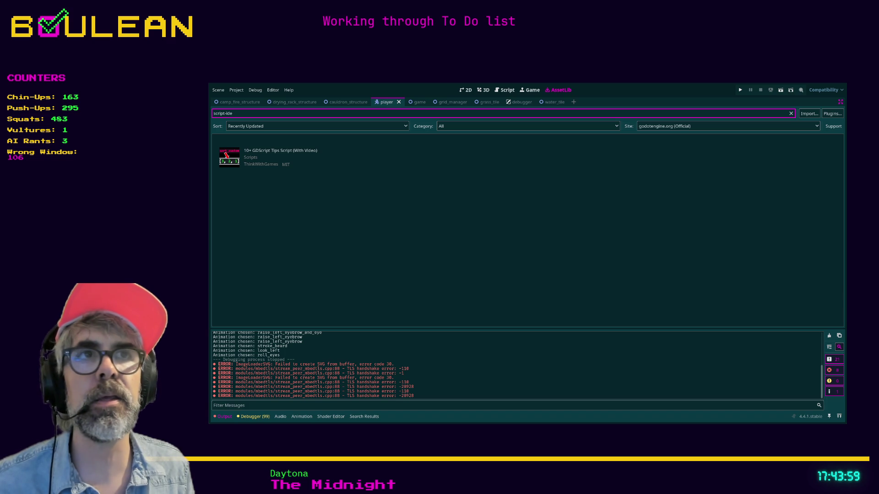
pyautogui.click(671, 126)
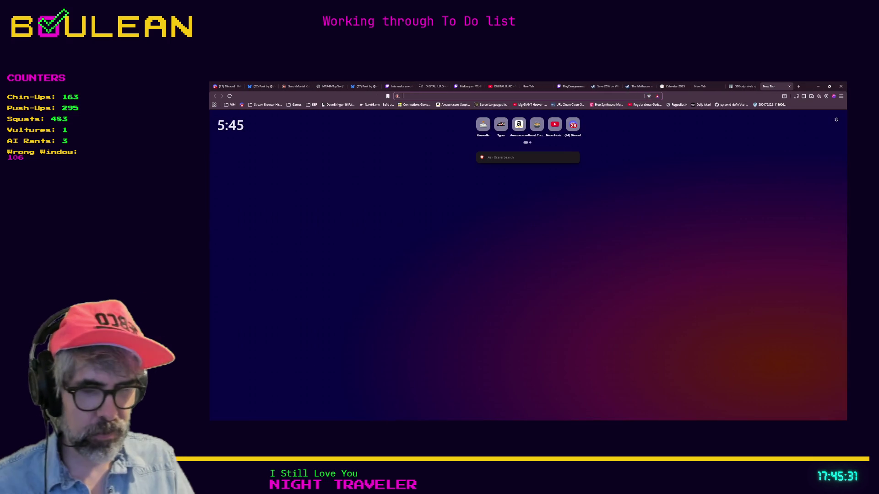
# Step: Search 'shrimp computer chair', open the Reddit meme post, then minimize Brave
pyautogui.write('shrimp computer chair')
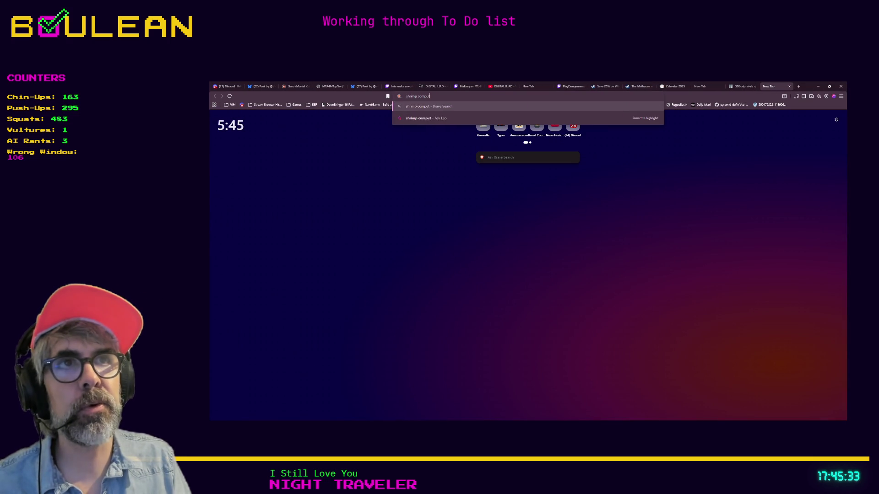
pyautogui.press('Return')
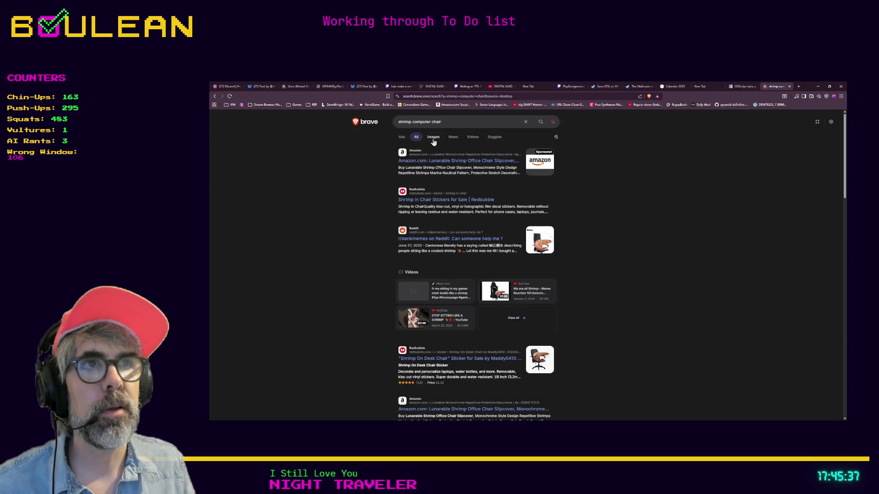
pyautogui.click(546, 247)
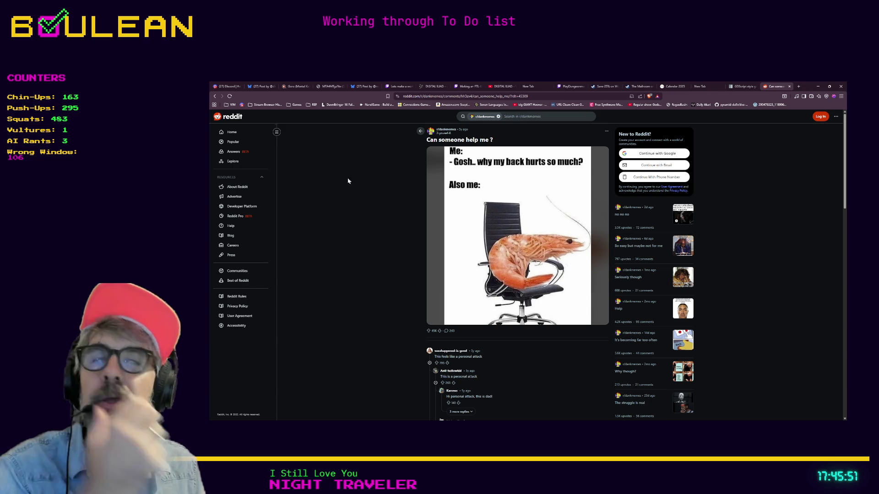
pyautogui.click(818, 86)
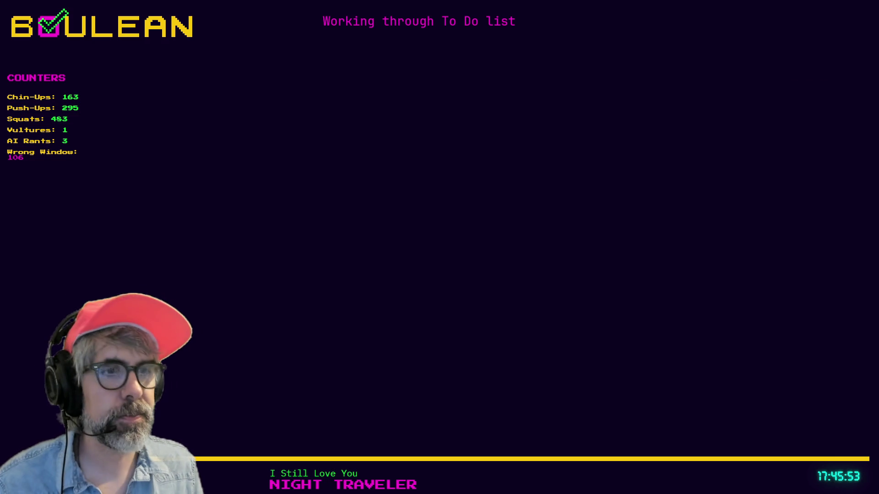
# Step: Back in Godot, replace the AssetLib search term with Script-IDE and check the asset source
pyautogui.hotkey('alt', 'Tab')
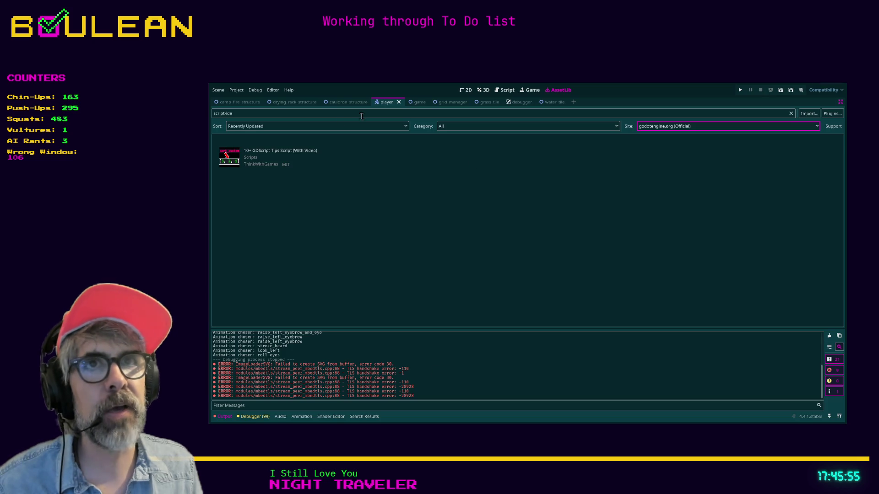
pyautogui.click(306, 113)
pyautogui.hotkey('ctrl', 'a')
pyautogui.write('S')
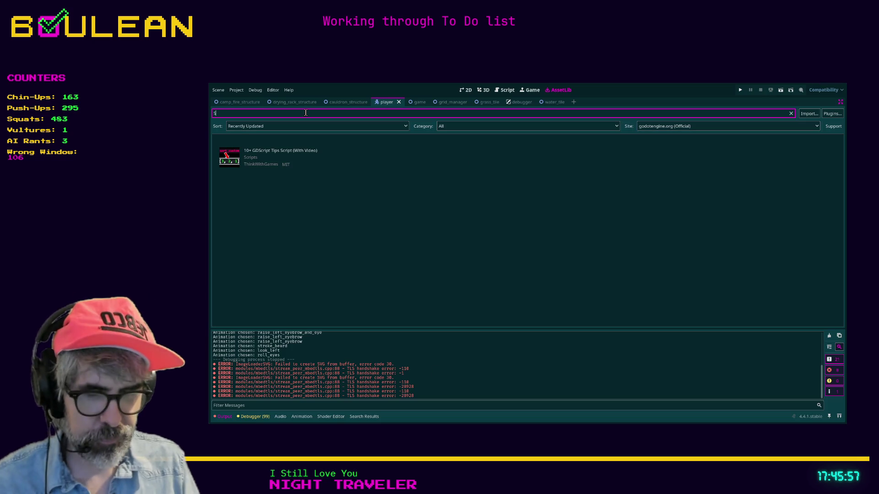
pyautogui.write('cript')
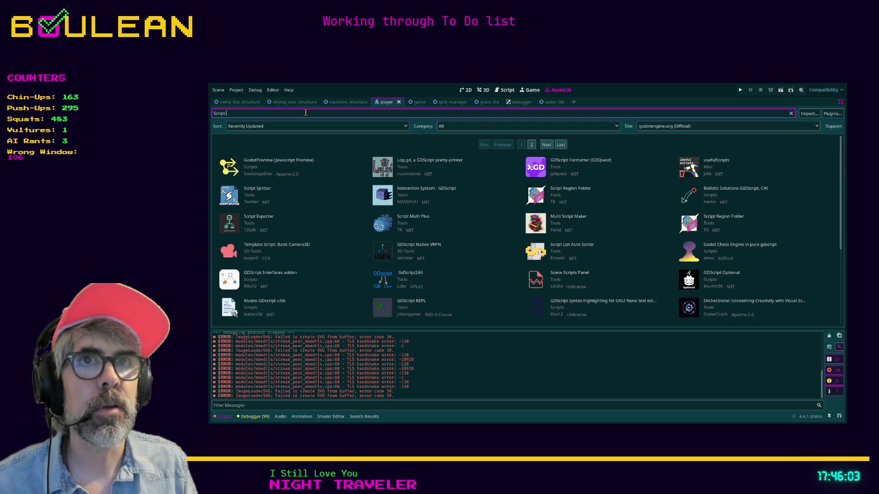
pyautogui.write('DE')
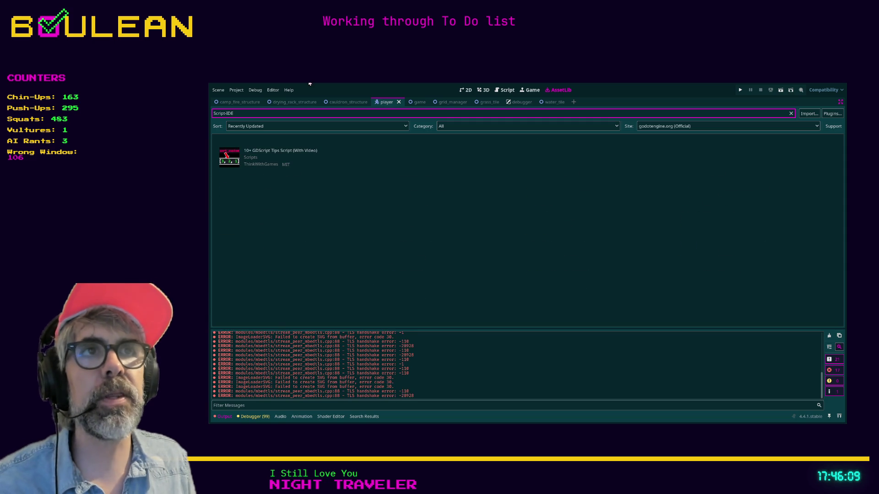
pyautogui.click(696, 128)
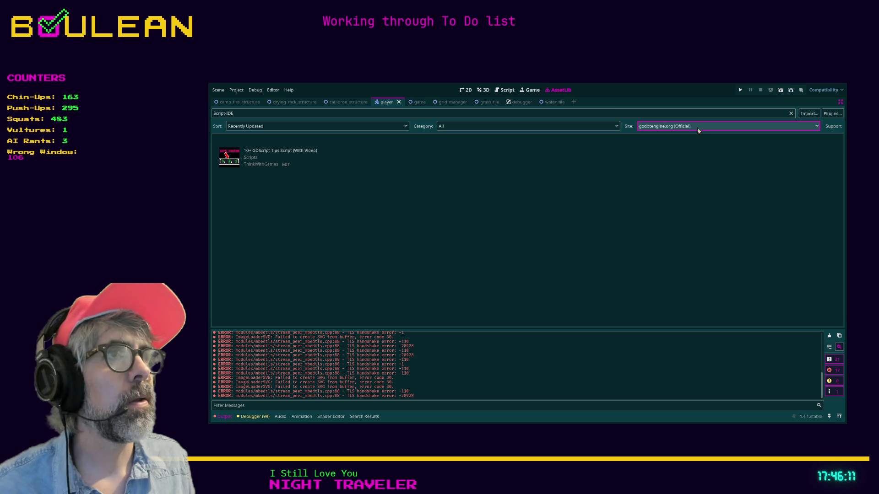
# Step: Sort the asset results by Name (A-Z)
pyautogui.click(355, 126)
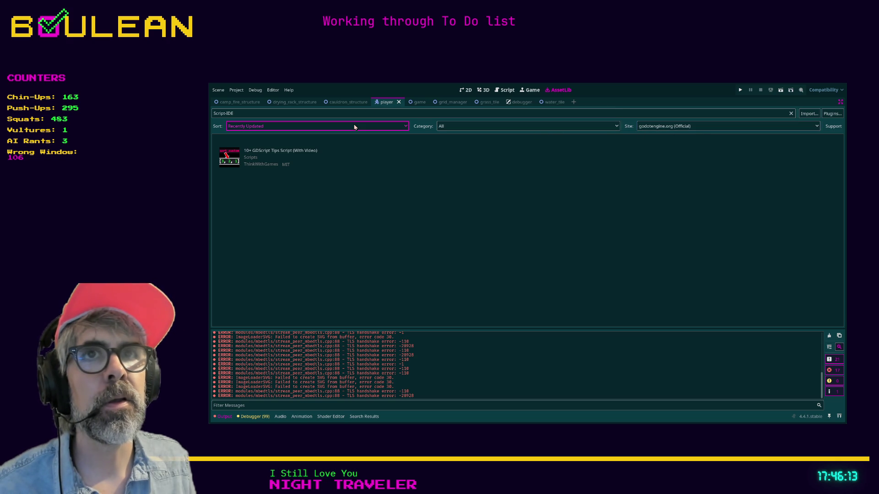
pyautogui.press('Down')
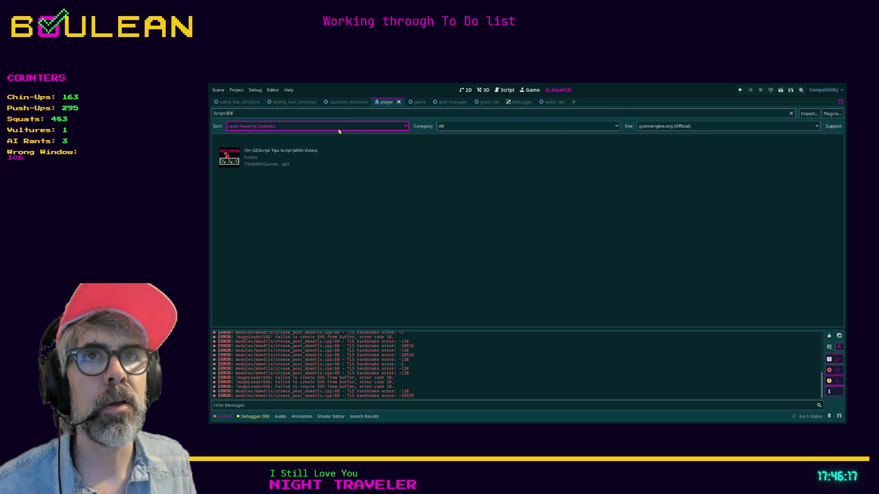
pyautogui.press('Down')
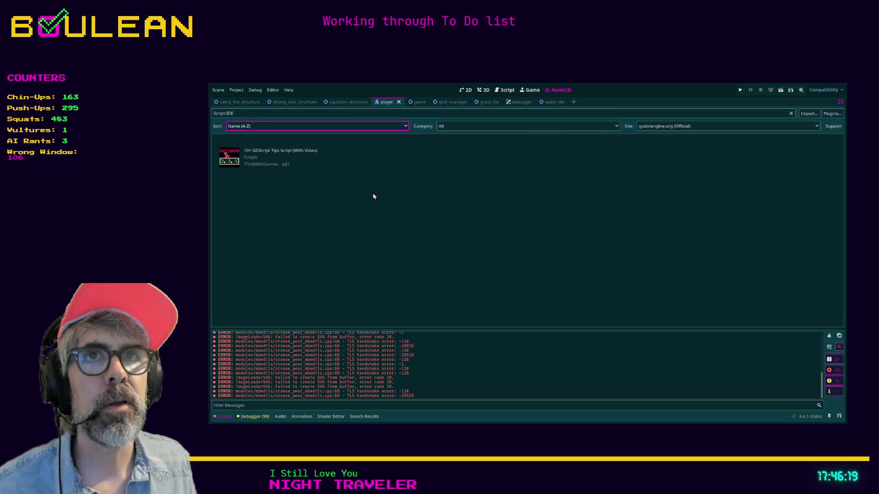
pyautogui.click(239, 113)
pyautogui.press('BackSpace')
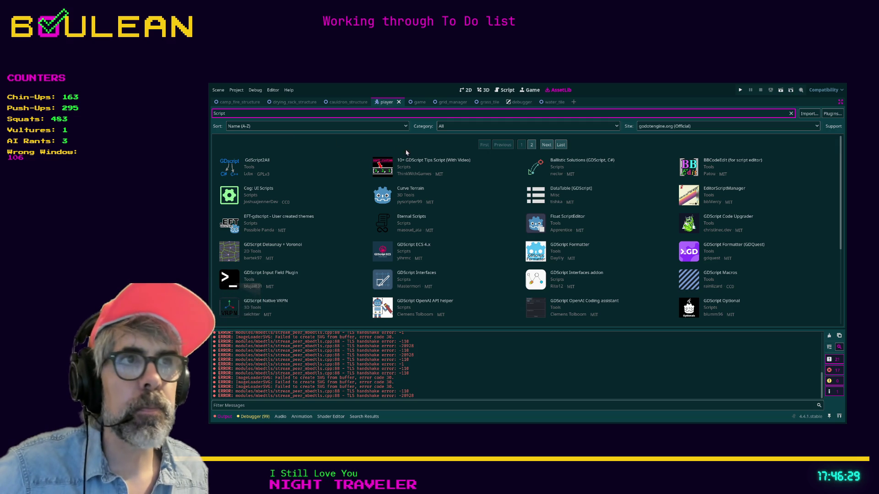
pyautogui.doubleClick(309, 117)
pyautogui.write('IDE')
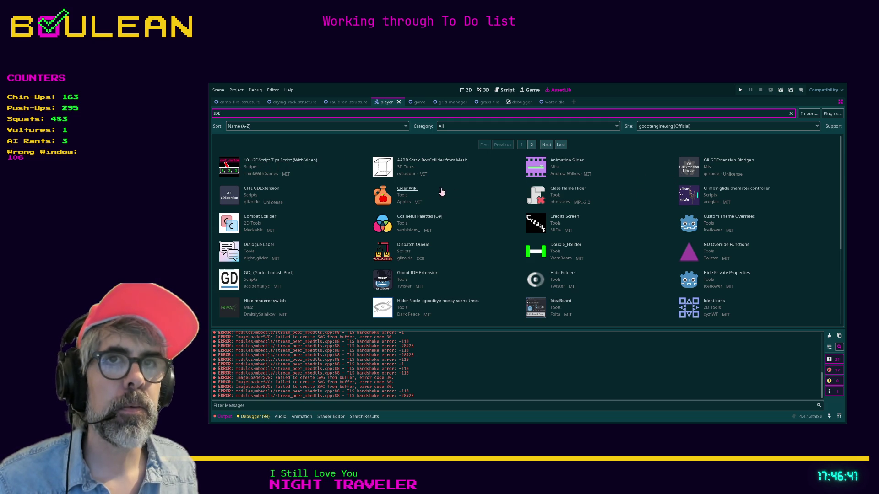
pyautogui.scroll(-1, 342, 221)
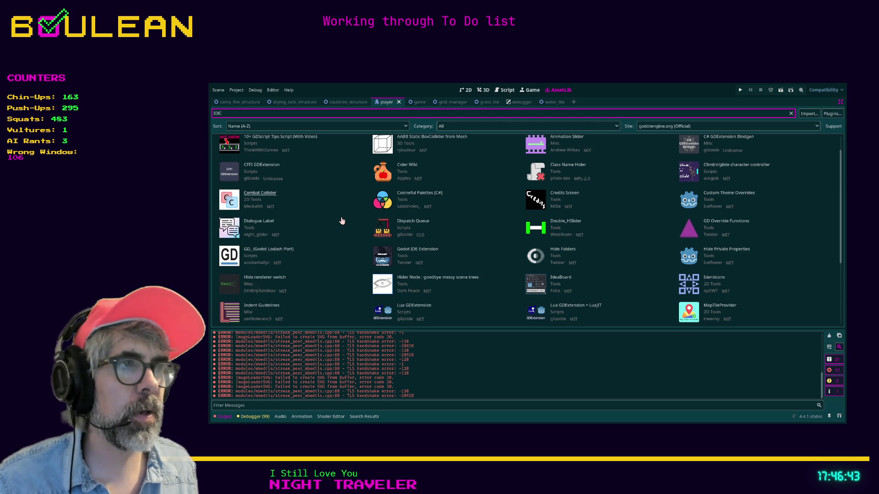
pyautogui.scroll(-1, 342, 221)
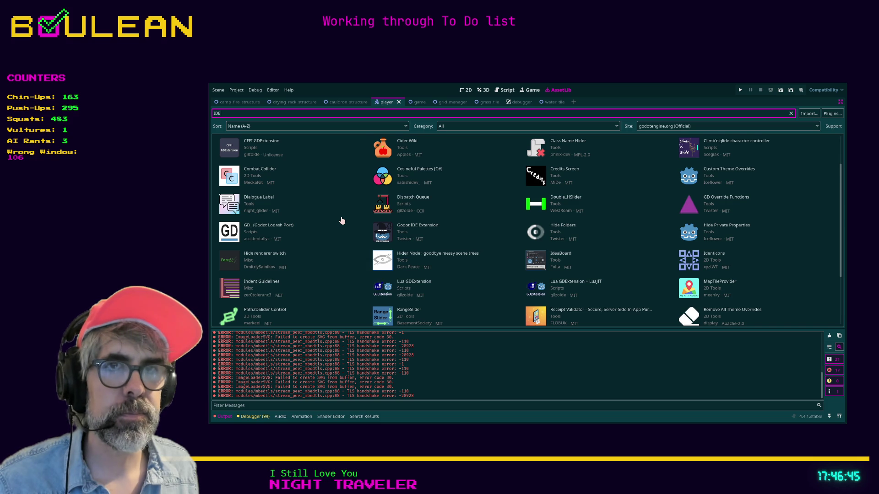
pyautogui.scroll(-4, 342, 221)
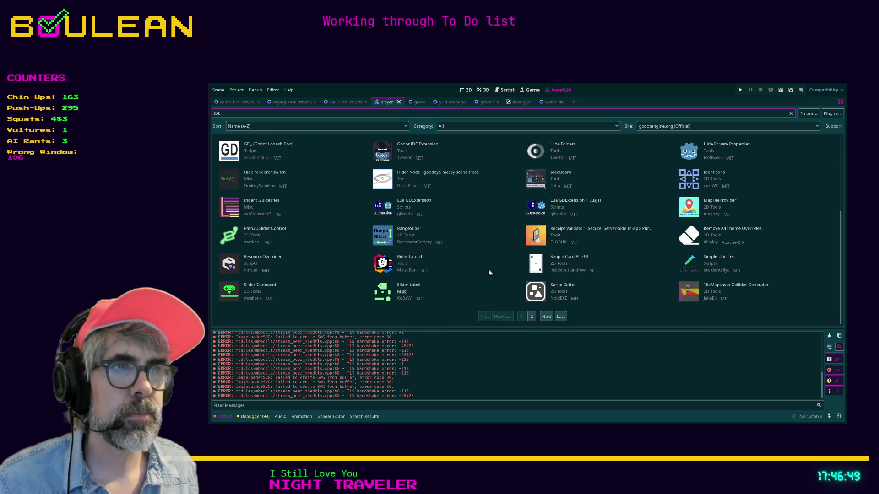
pyautogui.scroll(6, 343, 201)
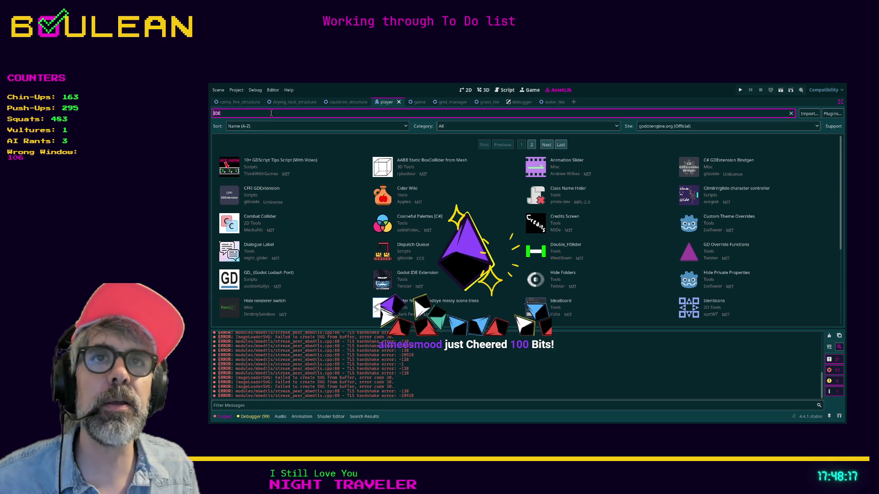
# Step: Search the AssetLib for SCRIPT-IDE, then switch over to Obsidian
pyautogui.write('Scri')
pyautogui.write('_IDE')
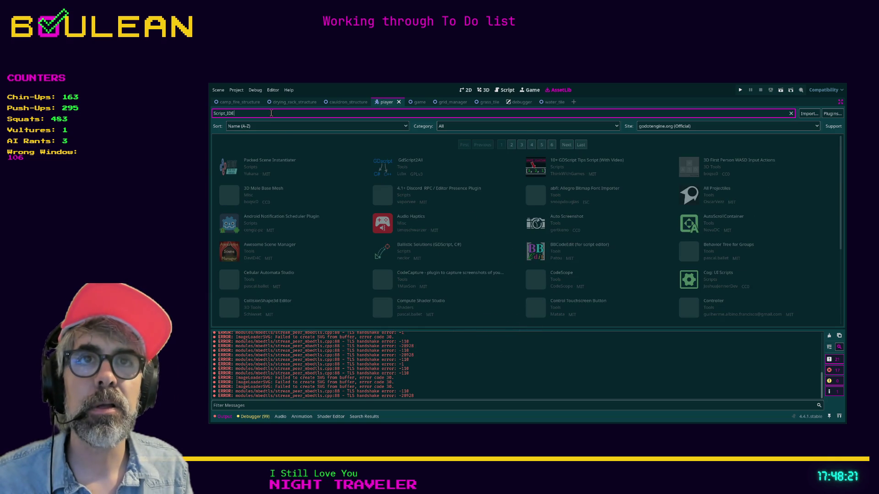
pyautogui.write('-')
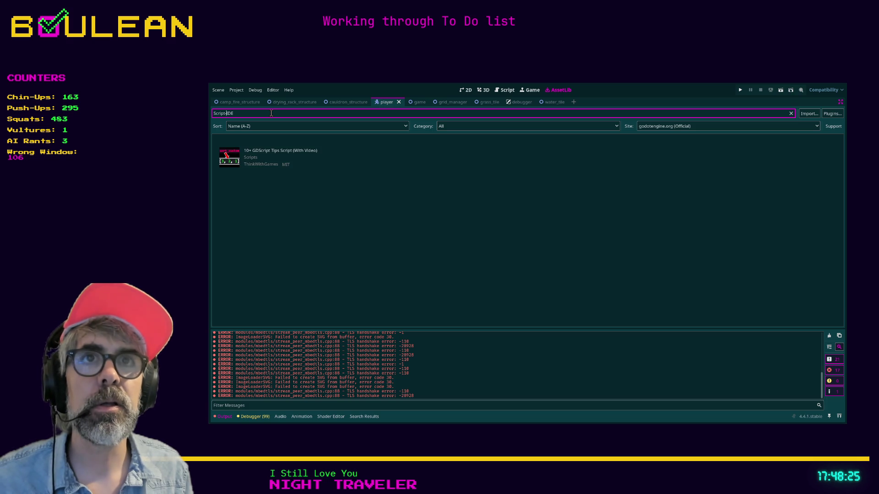
pyautogui.press('BackSpace')
pyautogui.press('BackSpace')
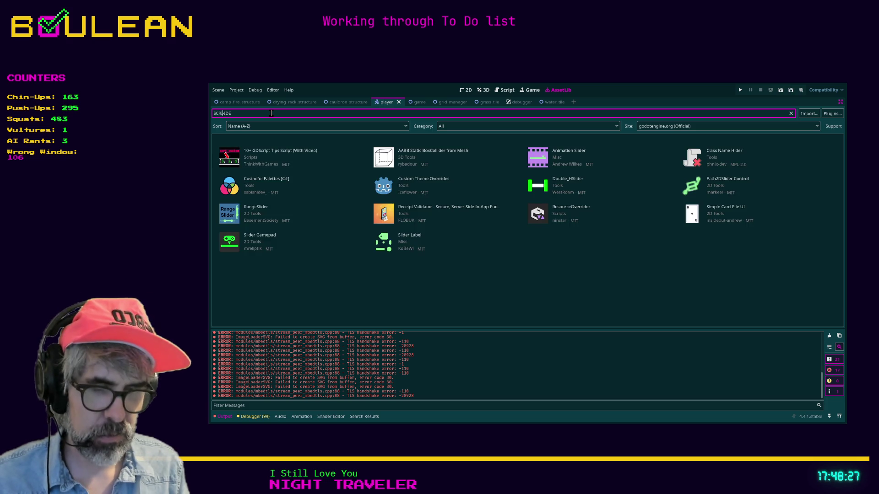
pyautogui.write('SCRIPT-I')
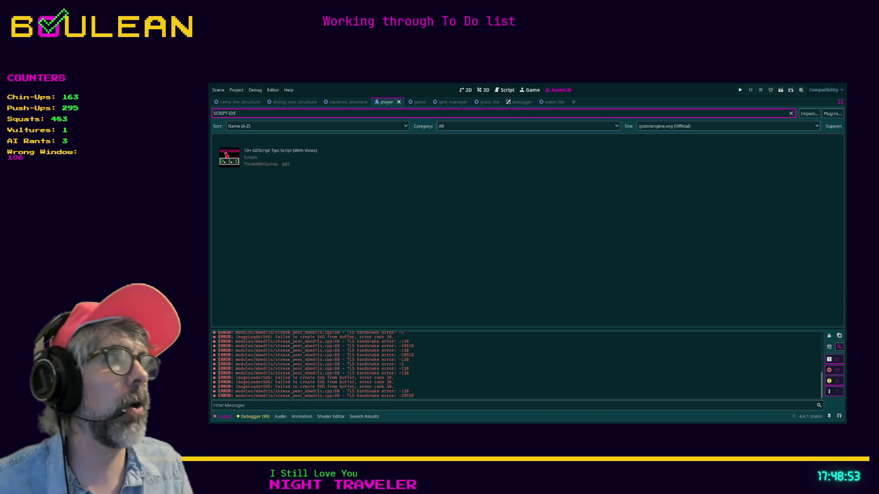
pyautogui.hotkey('alt', 'Tab')
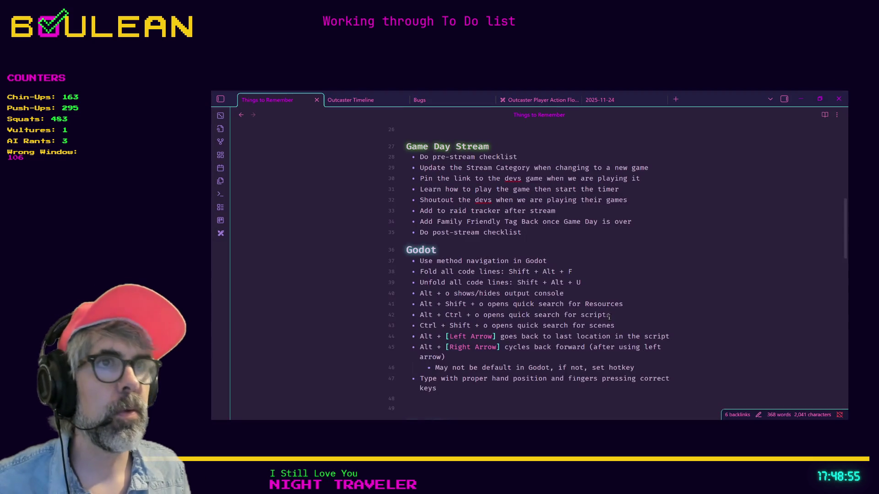
# Step: Open the To Do note through the note switcher
pyautogui.click(630, 265)
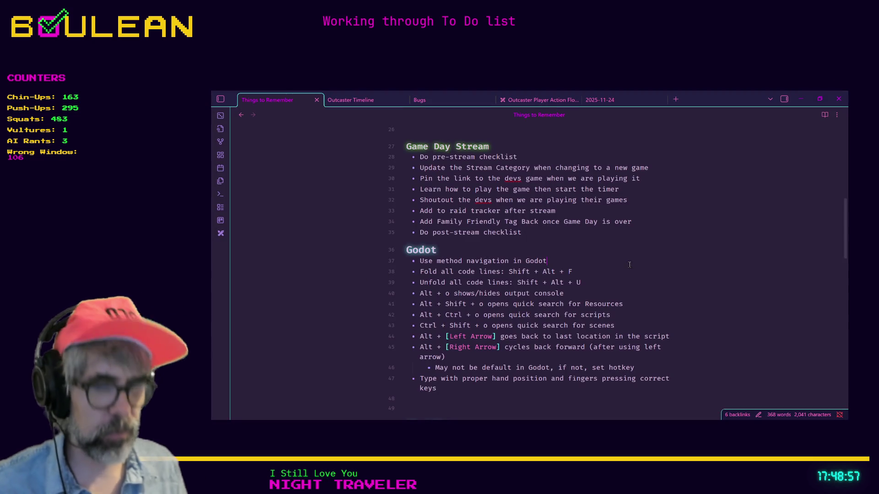
pyautogui.hotkey('ctrl', 'o')
pyautogui.write('todo')
pyautogui.press('Return')
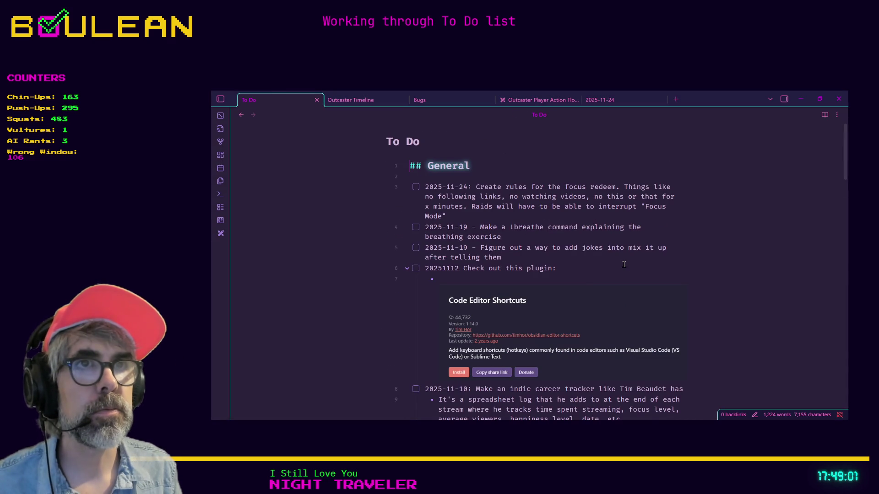
# Step: Under General, add 'Try to get Script-IDE plugin and test it. May involve upgrading Godot to 4.5'
pyautogui.press('Down')
pyautogui.press('Down')
pyautogui.press('Up')
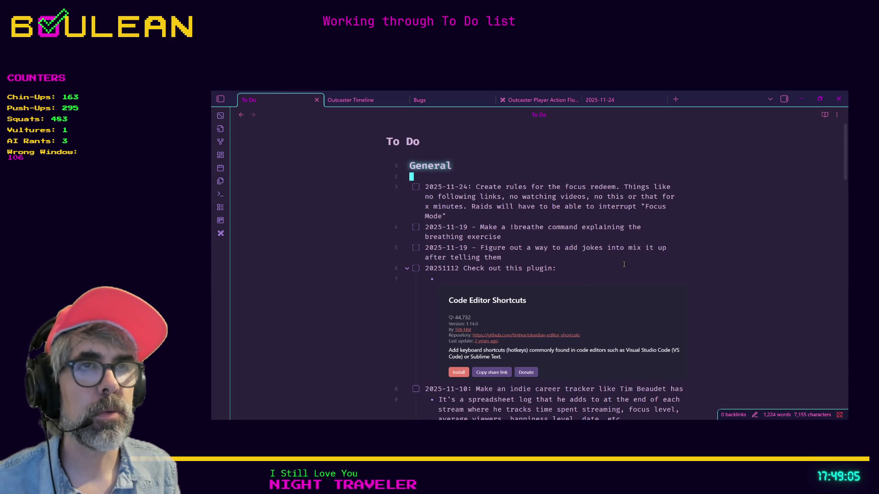
pyautogui.press('Return')
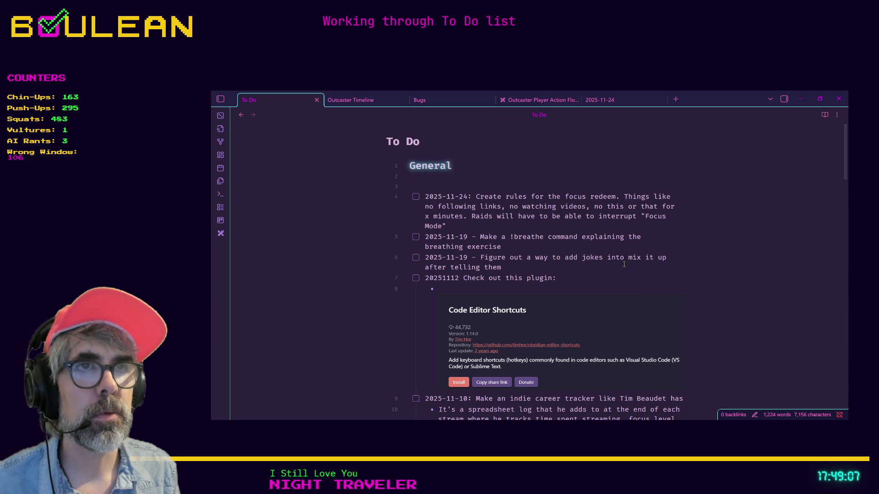
pyautogui.write('-[')
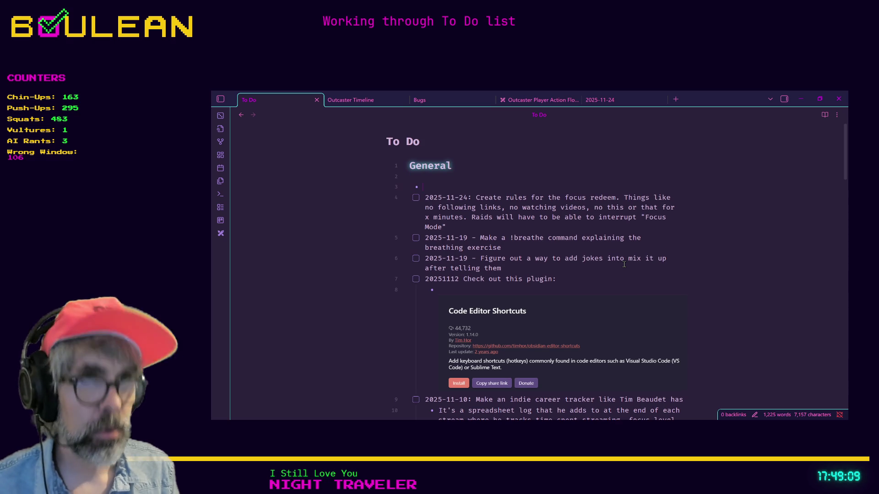
pyautogui.write('Try tp get')
pyautogui.press('BackSpace')
pyautogui.press('BackSpace')
pyautogui.press('BackSpace')
pyautogui.write('to')
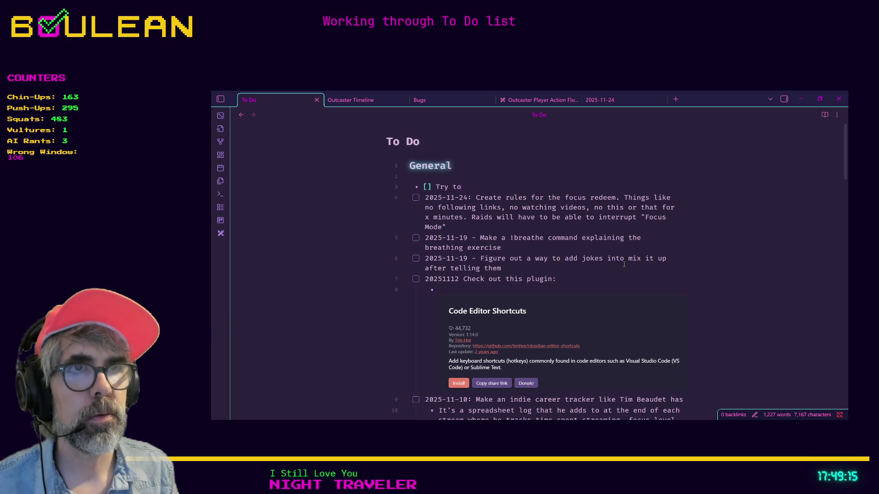
pyautogui.write(' get Script')
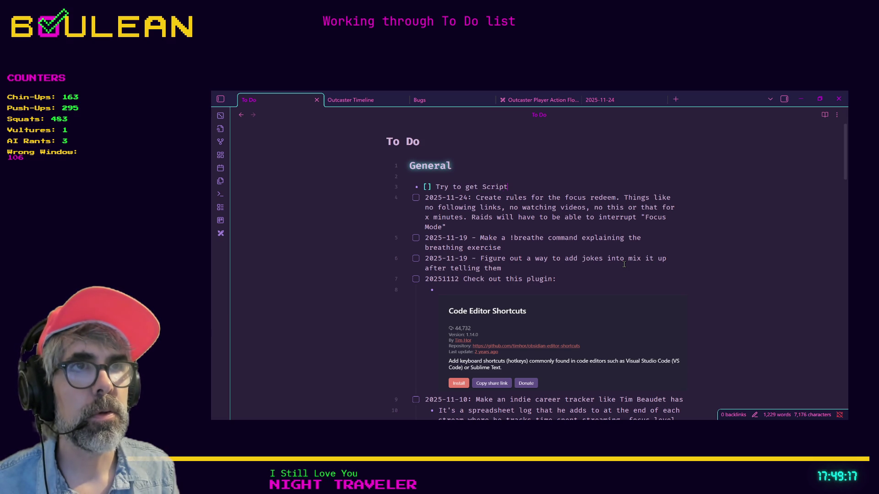
pyautogui.write('-IDE plug')
pyautogui.press('BackSpace')
pyautogui.press('BackSpace')
pyautogui.press('BackSpace')
pyautogui.write('lugin and')
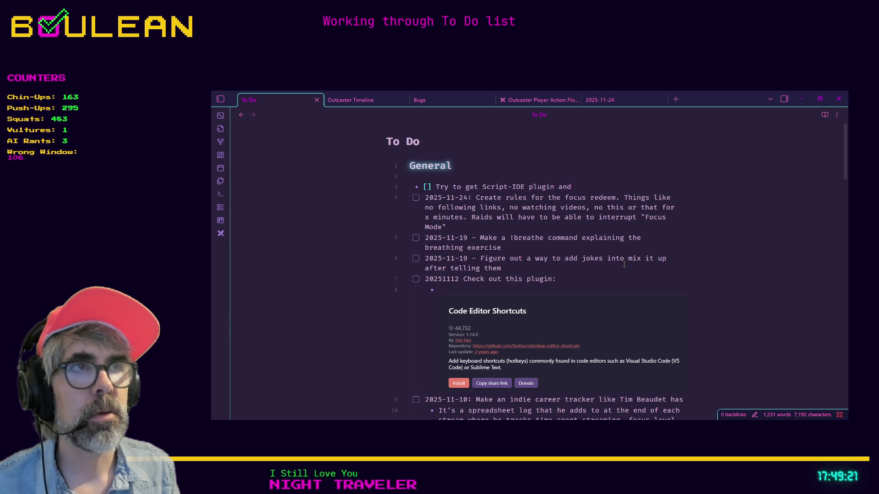
pyautogui.write(' test it. May ')
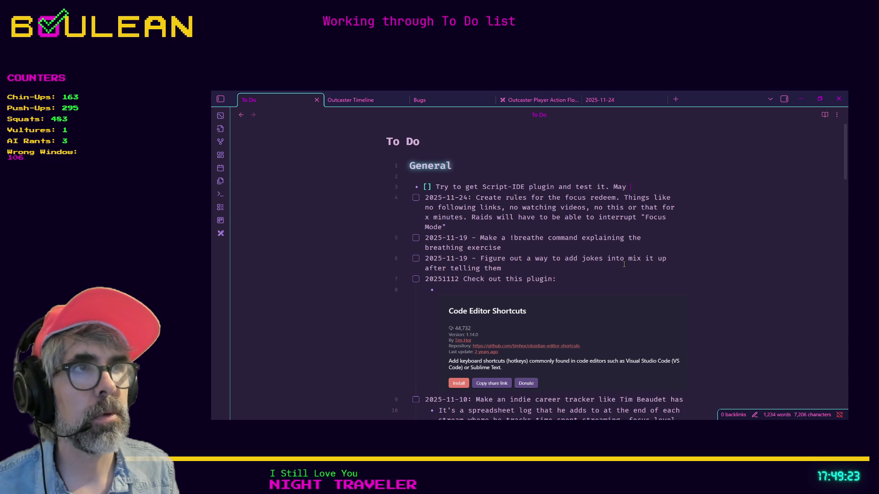
pyautogui.write('involve upgrade')
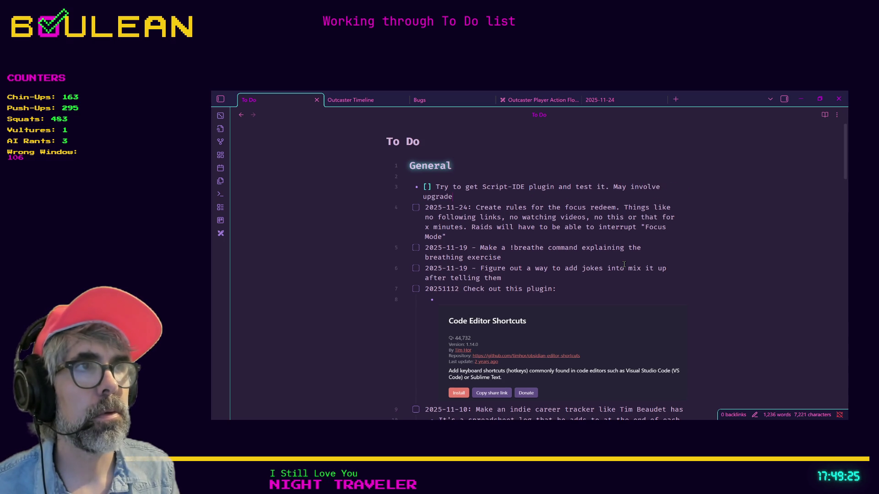
pyautogui.press('BackSpace')
pyautogui.write('ing Godo')
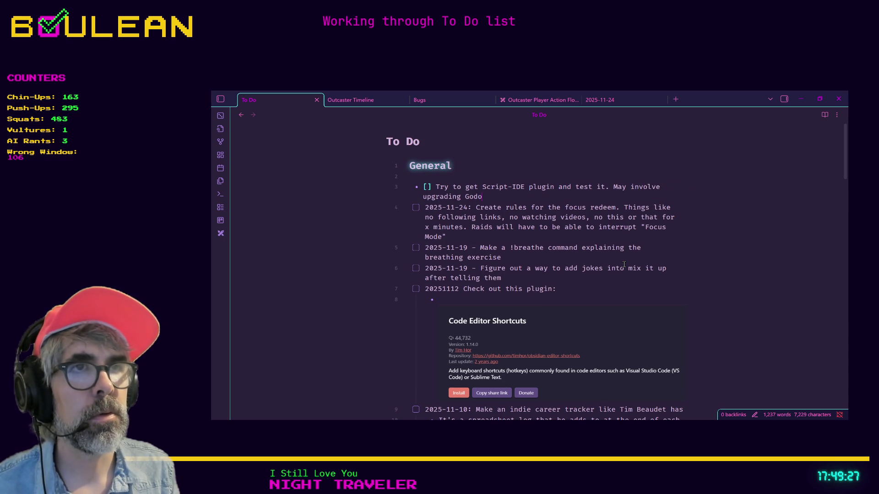
pyautogui.write('t to.5')
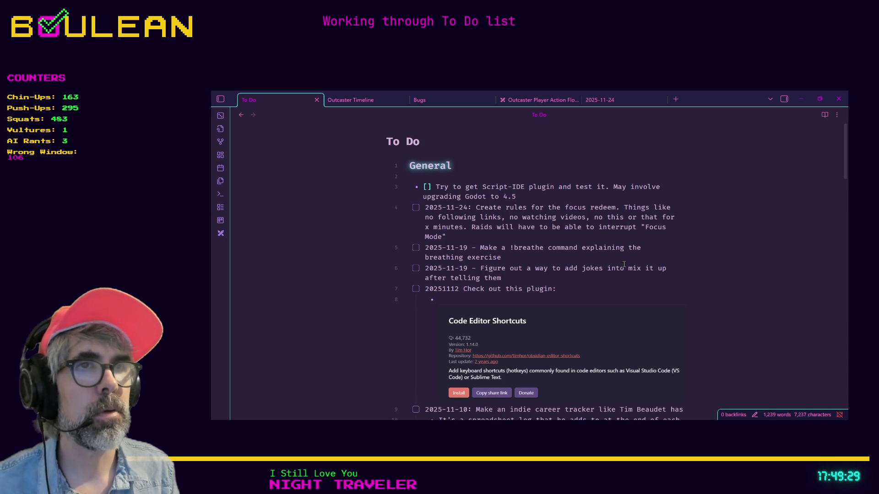
pyautogui.write('j')
# Step: Tidy the new plugin task with Vim motions, removing the blank line after it
pyautogui.press('k')
pyautogui.press('k')
pyautogui.press('j')
pyautogui.press('$')
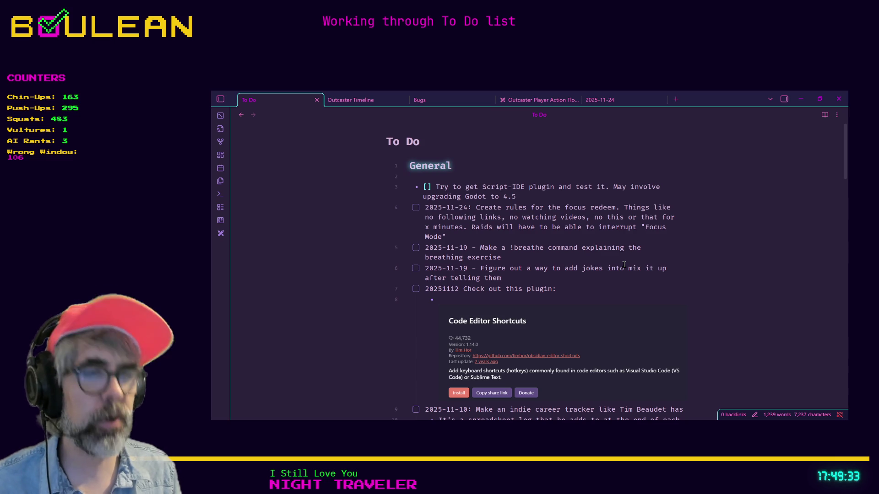
pyautogui.press('b')
pyautogui.press('b')
pyautogui.press('b')
pyautogui.press('b')
pyautogui.press('b')
pyautogui.press('b')
pyautogui.press('b')
pyautogui.press('b')
pyautogui.press('b')
pyautogui.press('o')
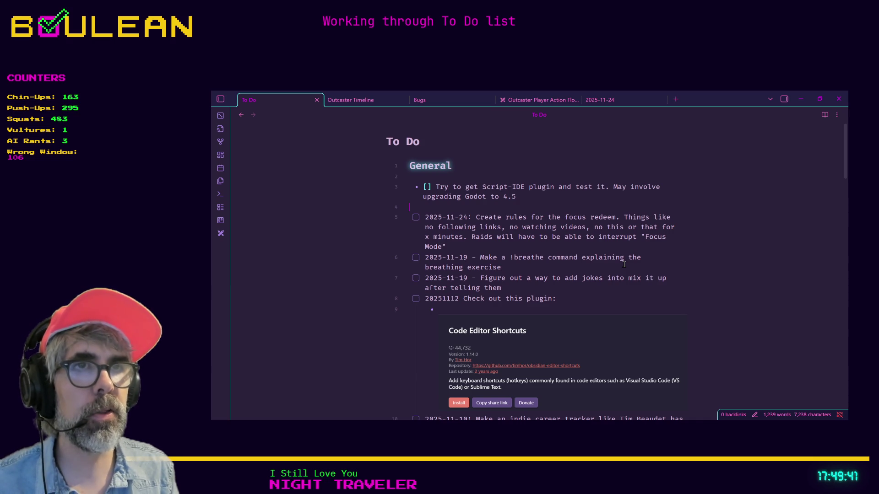
pyautogui.press('Escape')
pyautogui.press('u')
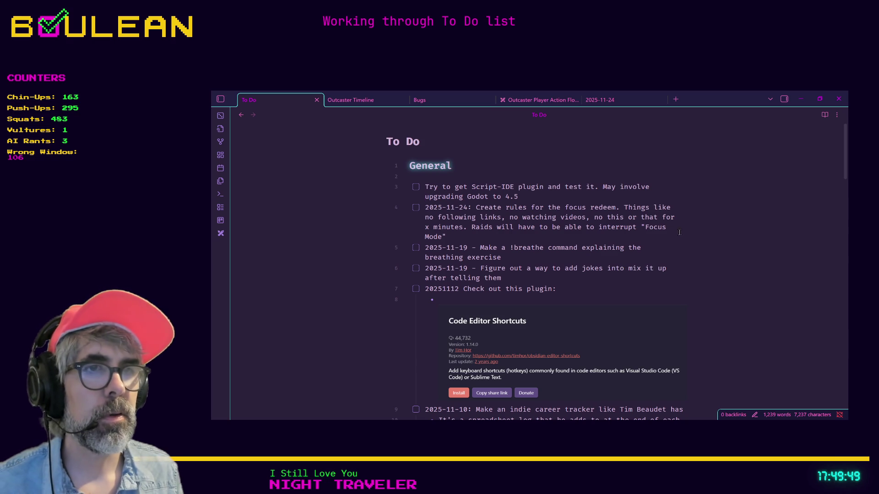
pyautogui.scroll(-4, 623, 264)
pyautogui.scroll(-4, 613, 267)
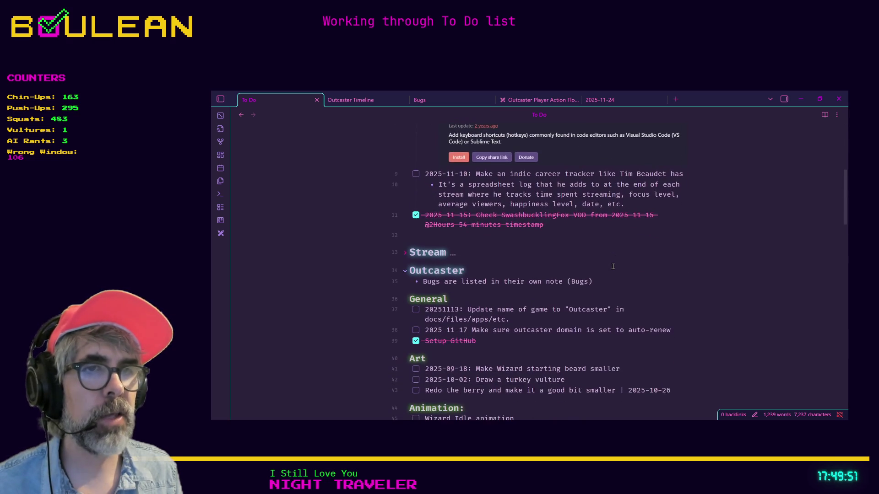
pyautogui.scroll(-2, 611, 267)
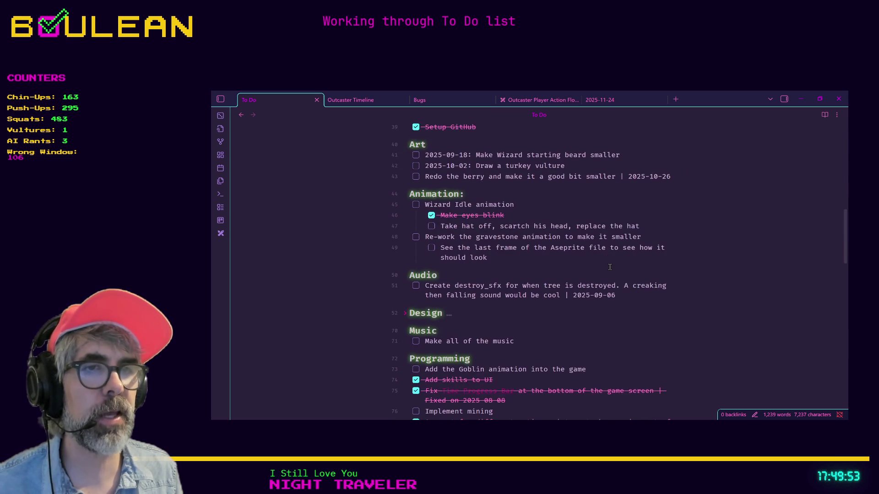
pyautogui.scroll(-1, 614, 260)
pyautogui.scroll(-7, 615, 257)
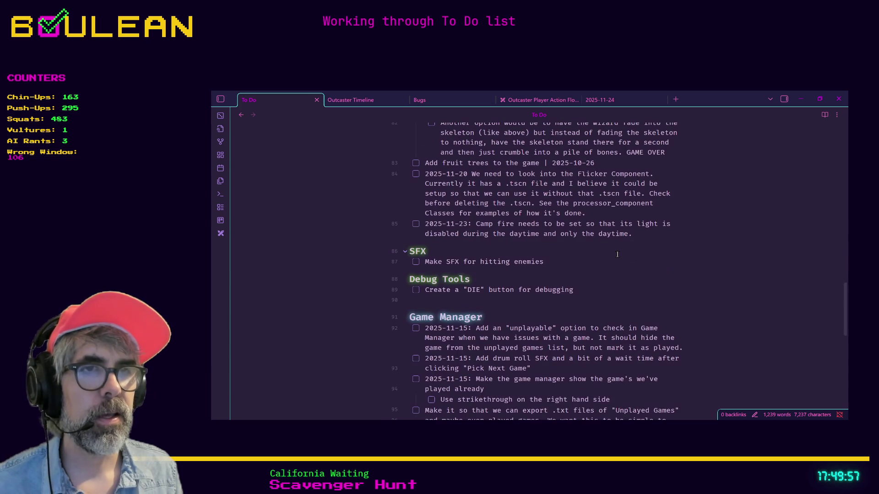
pyautogui.scroll(12, 616, 254)
pyautogui.scroll(8, 615, 254)
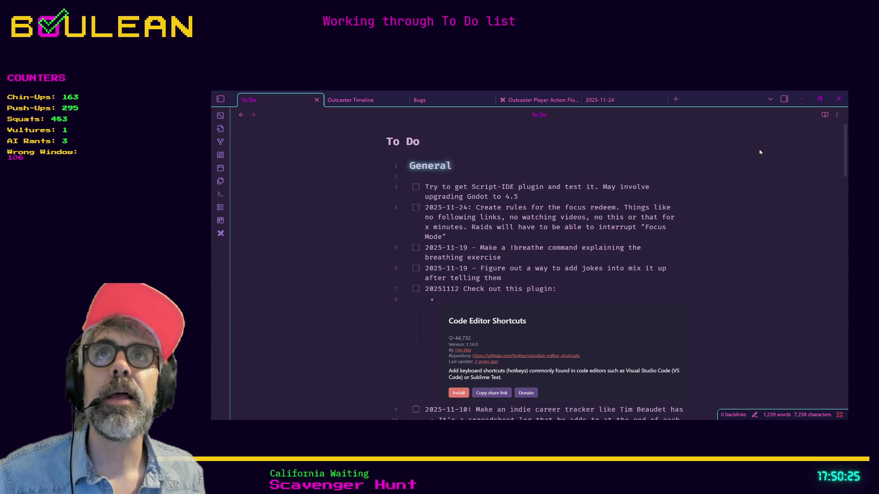
pyautogui.click(800, 99)
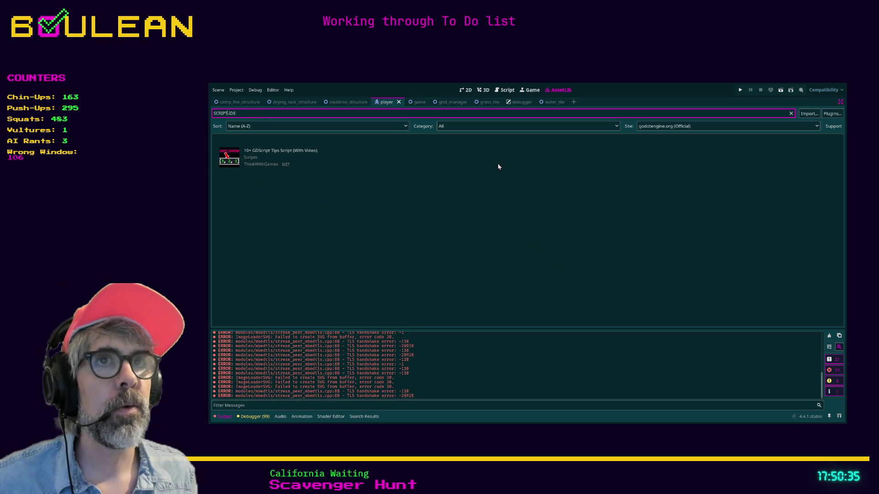
# Step: Restore the side docks, save player.gd, and reload the current project
pyautogui.hotkey('ctrl', 'shift', 'F11')
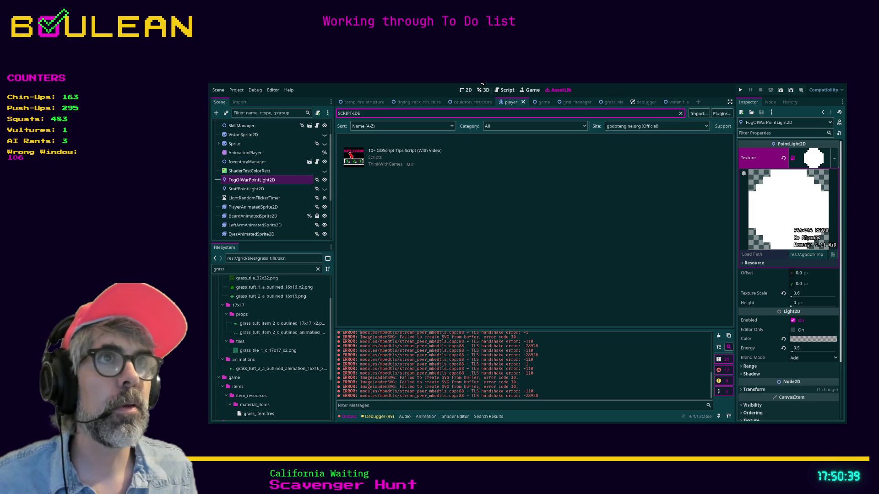
pyautogui.click(506, 92)
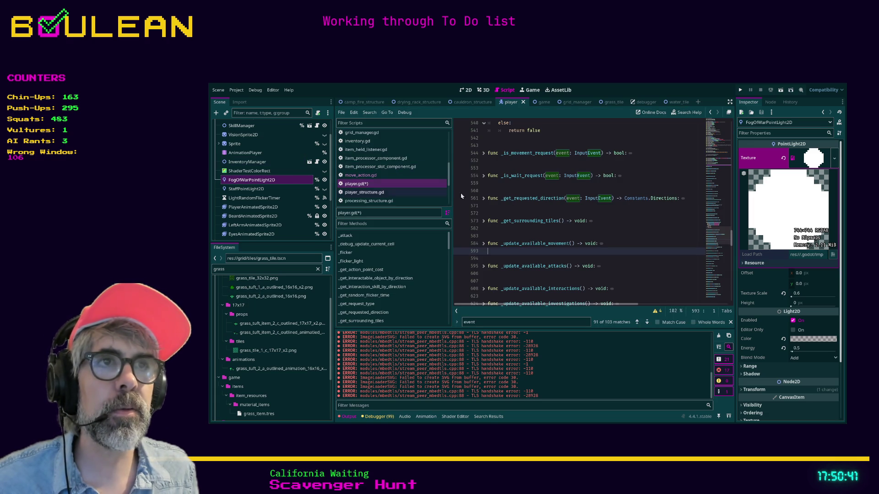
pyautogui.click(536, 228)
pyautogui.hotkey('ctrl', 's')
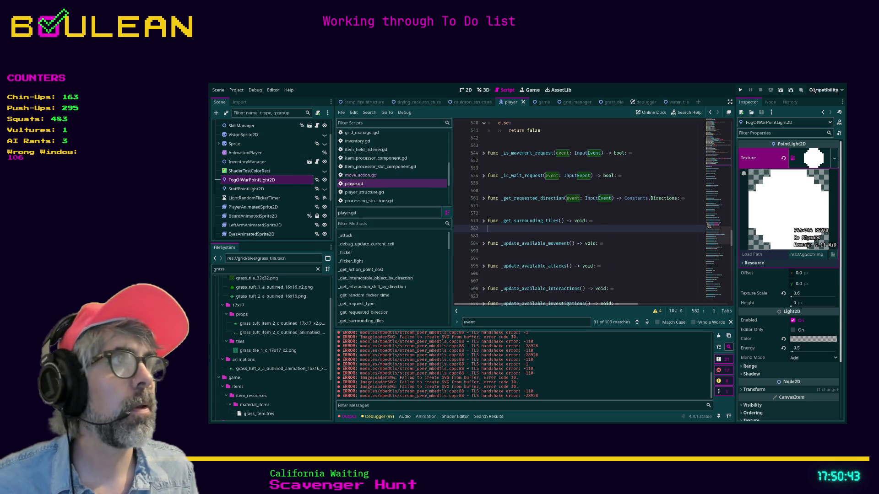
pyautogui.click(237, 90)
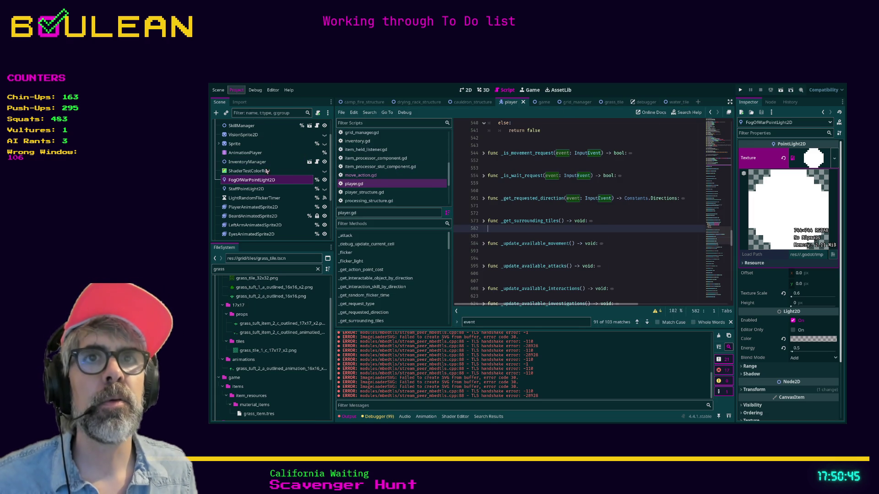
pyautogui.click(267, 172)
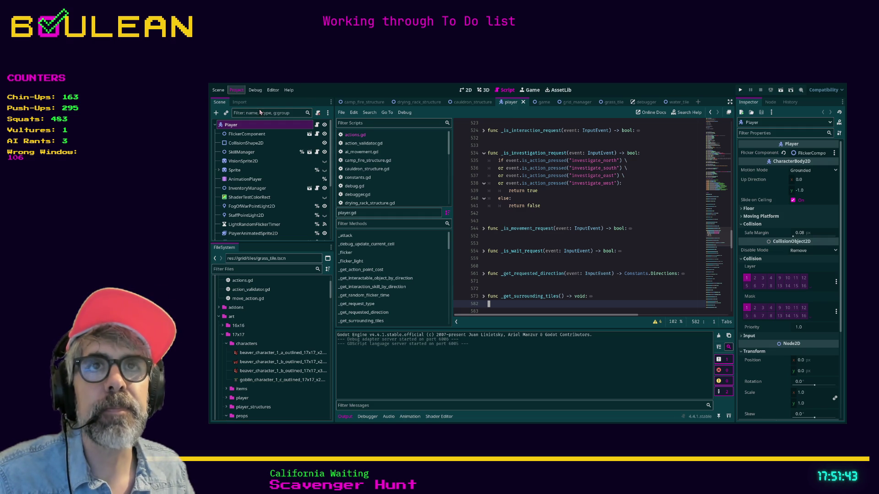
# Step: Search the AssetLib for Script_IDE, toggle the side docks off and on, and return to player.gd
pyautogui.click(559, 90)
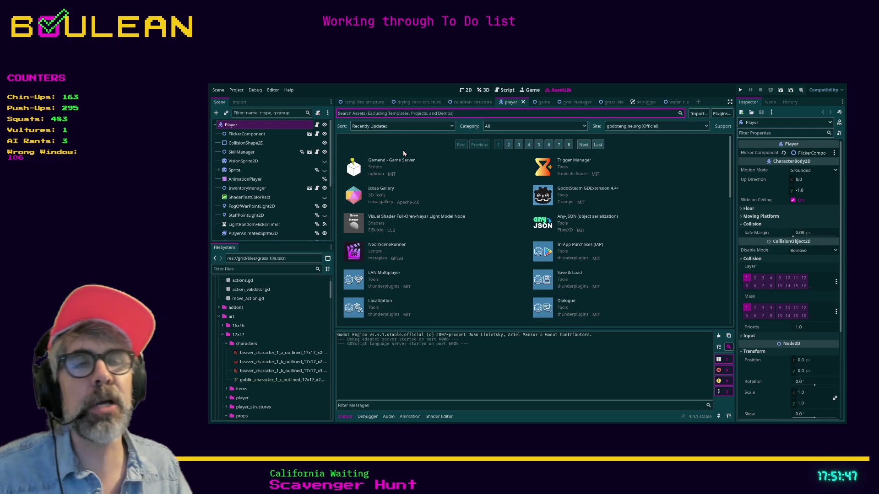
pyautogui.write('Sc')
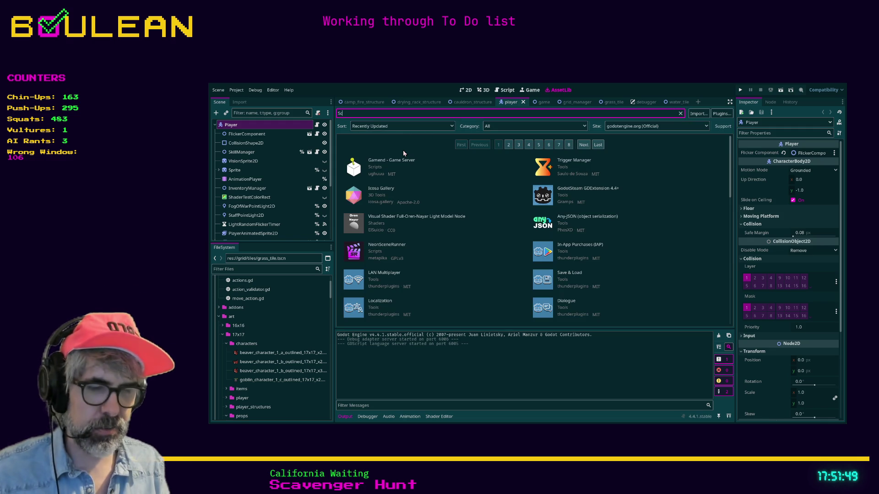
pyautogui.write('ript_IDE')
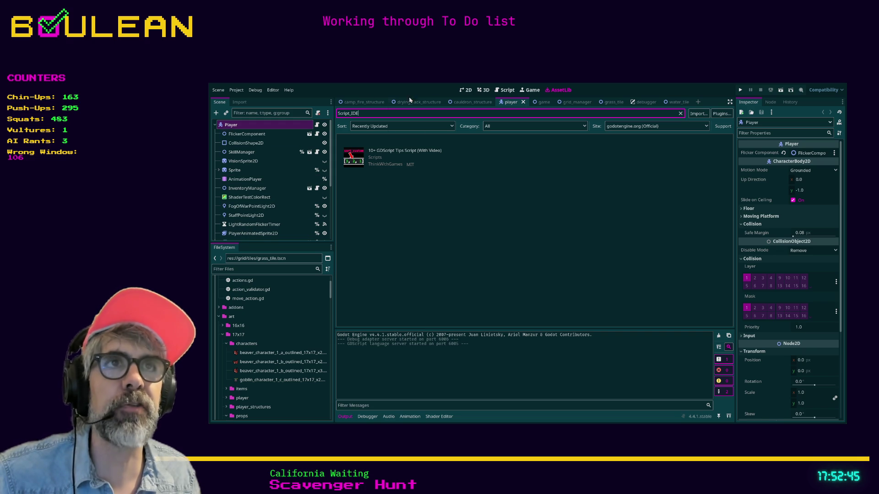
pyautogui.hotkey('ctrl', 'shift', 'F11')
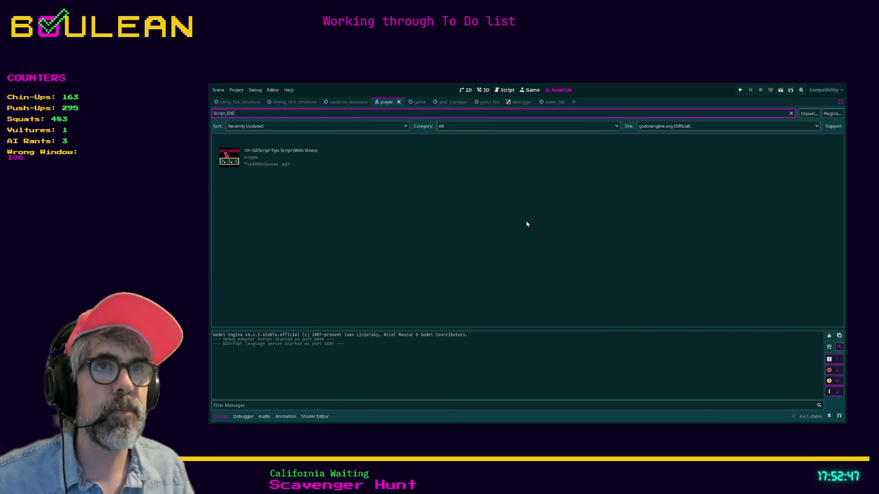
pyautogui.hotkey('ctrl', 'shift', 'F11')
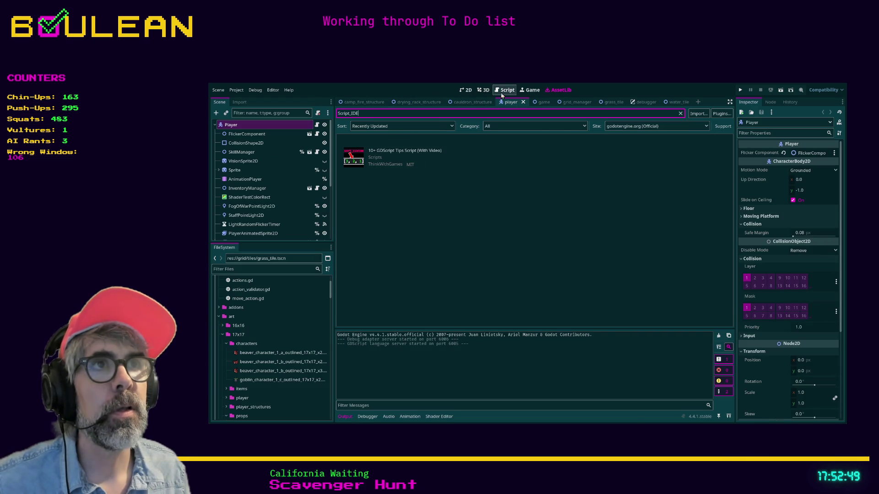
pyautogui.click(506, 90)
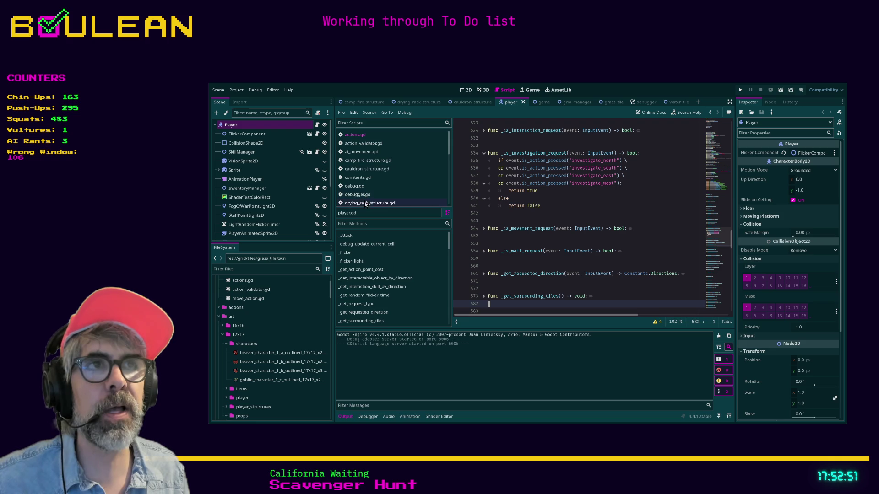
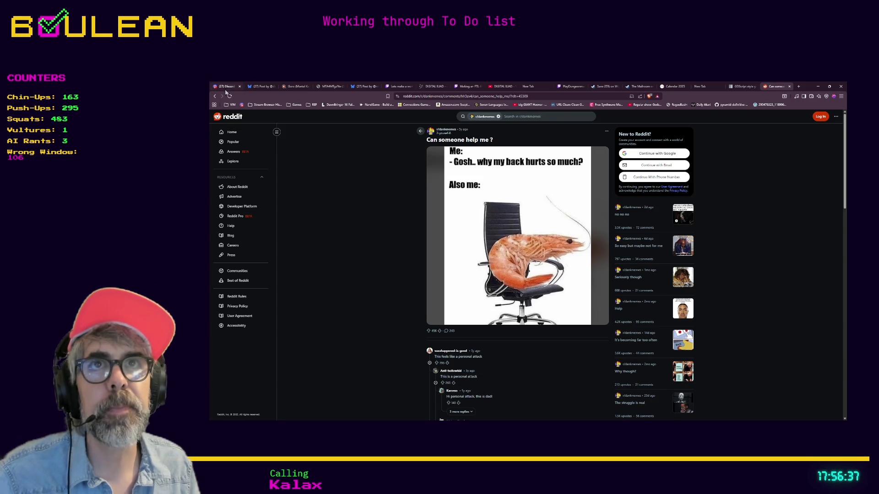
# Step: Back in Discord, dismiss the enlarged image and briefly view the Script-IDE screenshot
pyautogui.click(225, 87)
pyautogui.click(801, 242)
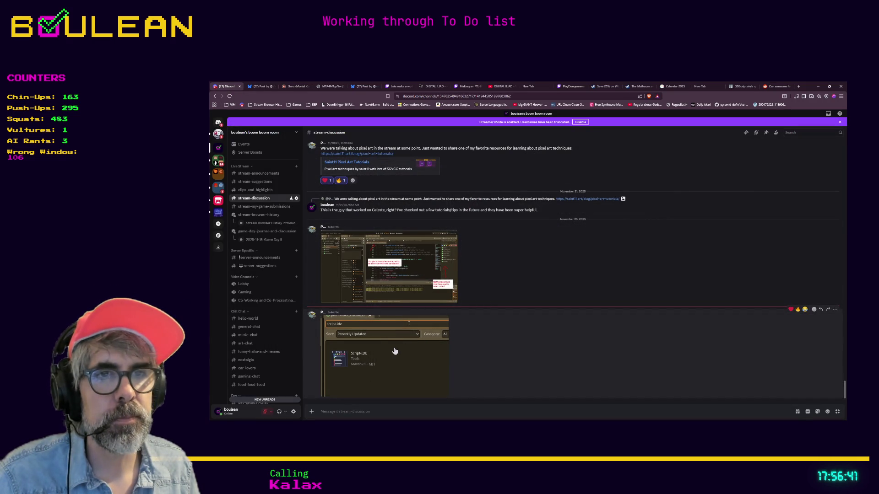
pyautogui.click(355, 363)
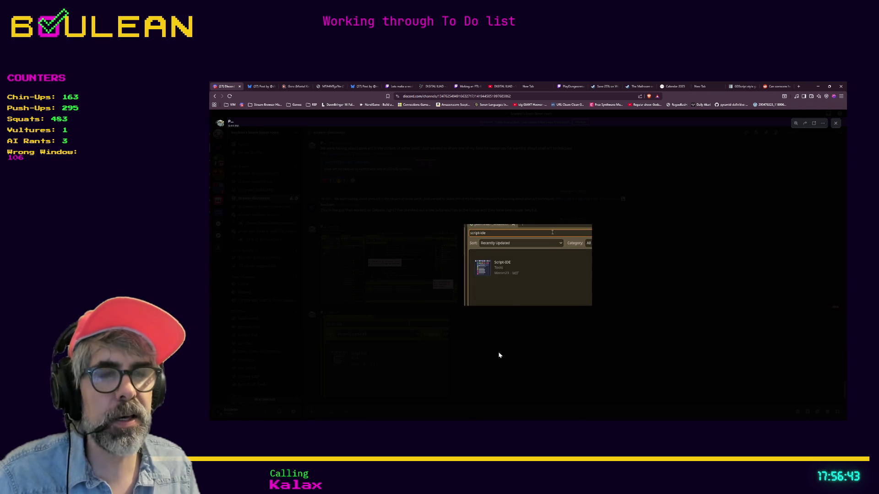
pyautogui.click(498, 356)
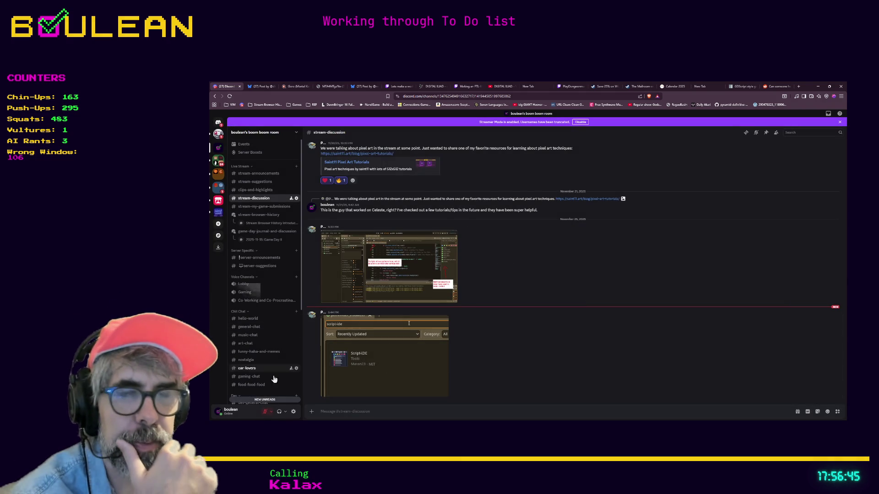
# Step: Open the YouTube glow video shared in the share-your-game channel
pyautogui.click(256, 401)
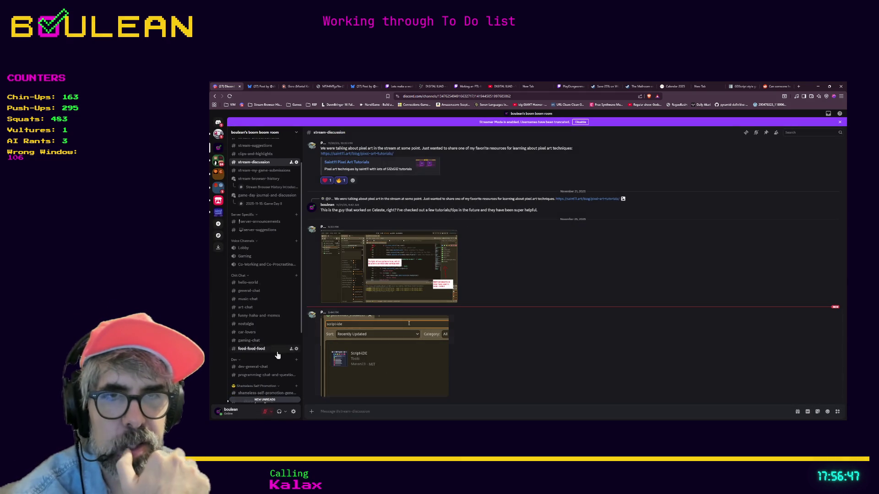
pyautogui.click(256, 366)
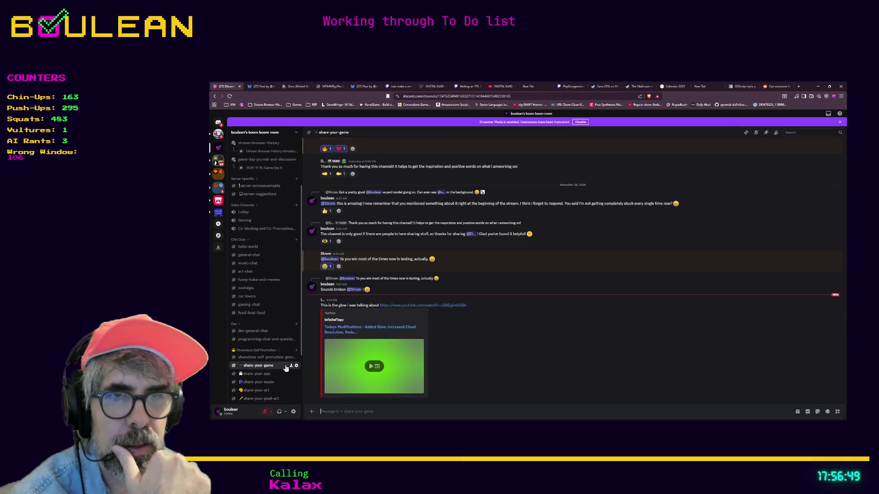
pyautogui.click(400, 306)
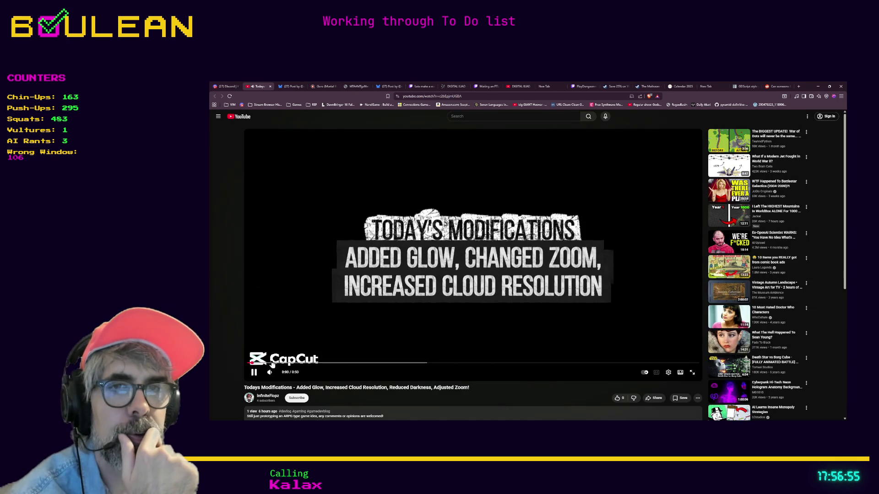
# Step: Mute the glow video, copy its web address, and let it play to the end
pyautogui.click(270, 372)
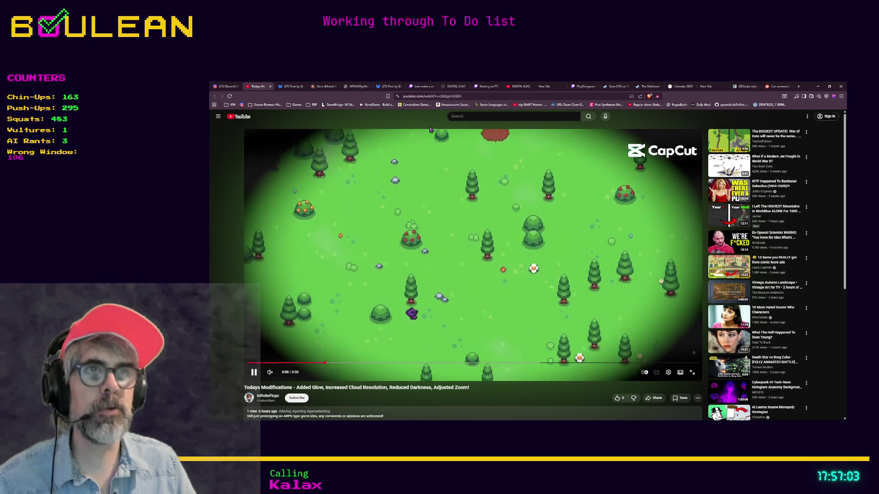
pyautogui.click(453, 97)
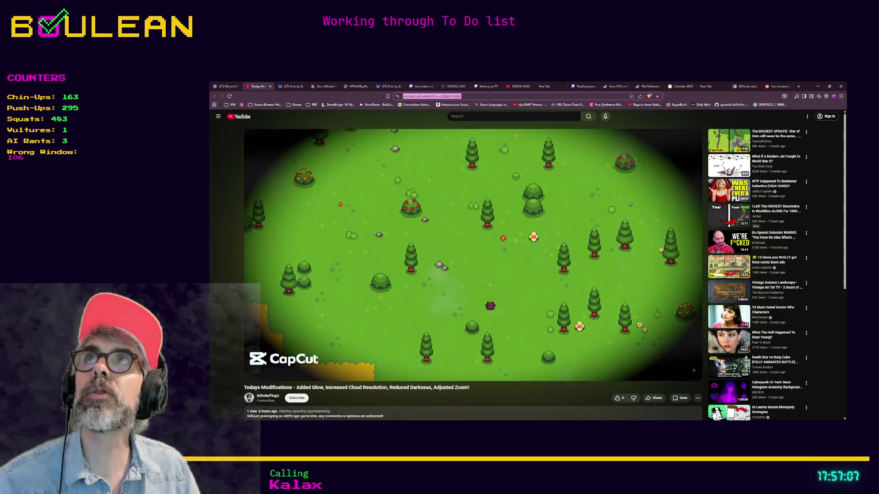
pyautogui.press('Escape')
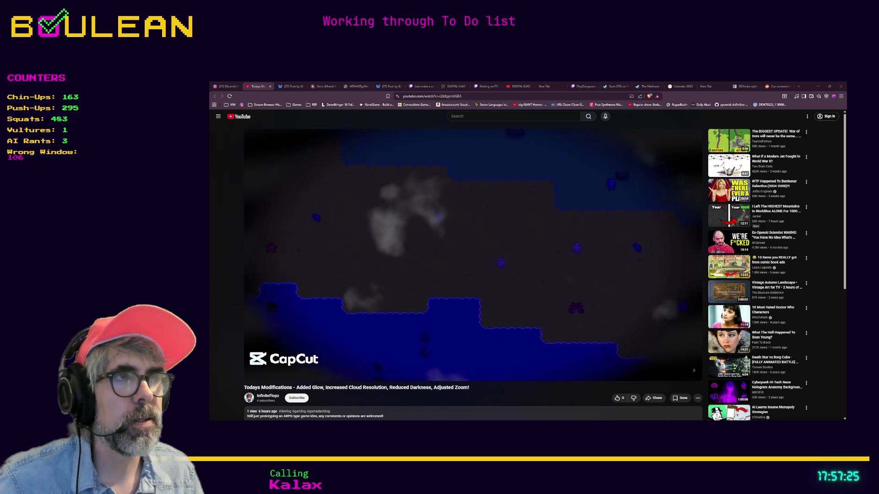
pyautogui.moveTo(693, 353)
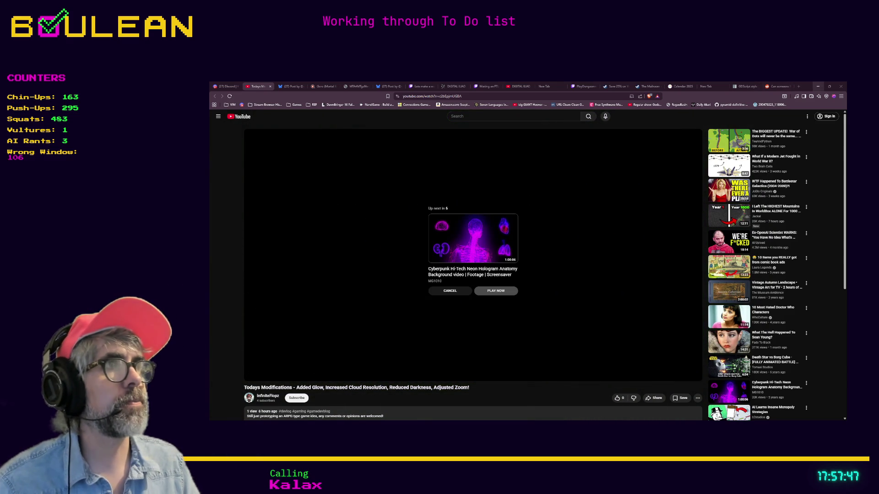
# Step: Minimize the browser window to get back to Godot
pyautogui.click(818, 86)
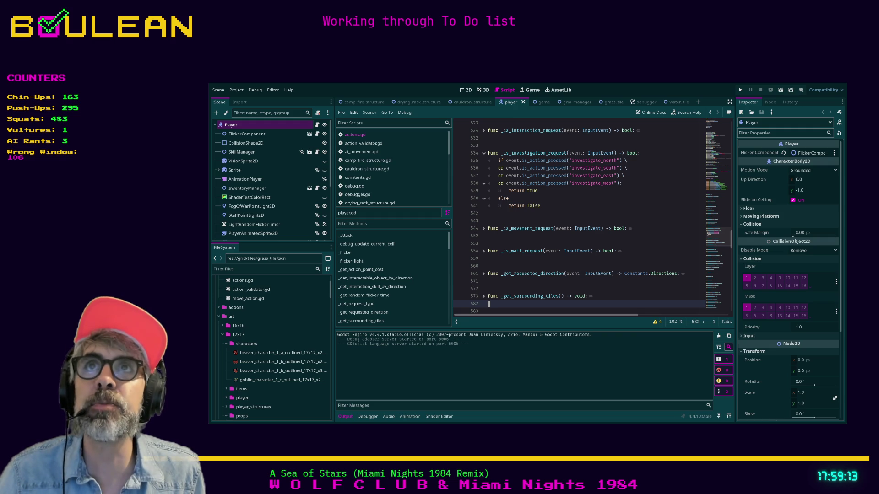
# Step: Save player.gd at empty line 552 and launch the grid survival game
pyautogui.click(573, 236)
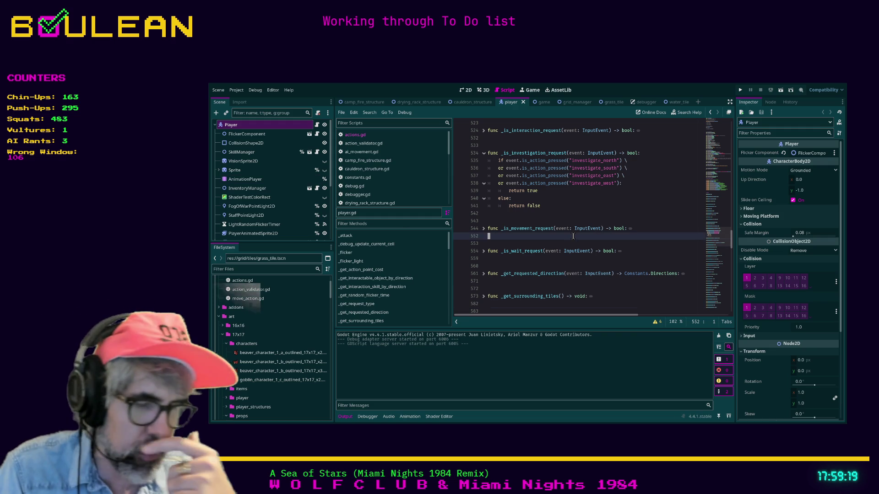
pyautogui.hotkey('ctrl', 's')
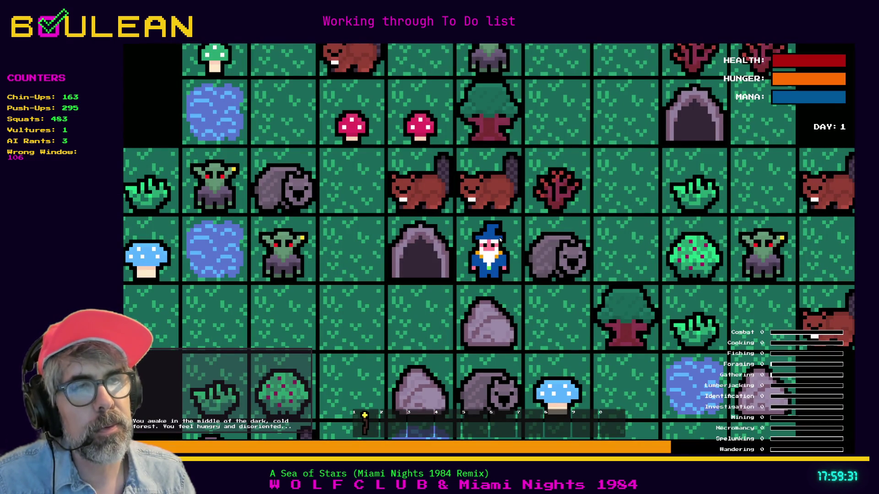
pyautogui.scroll(-1, 500, 240)
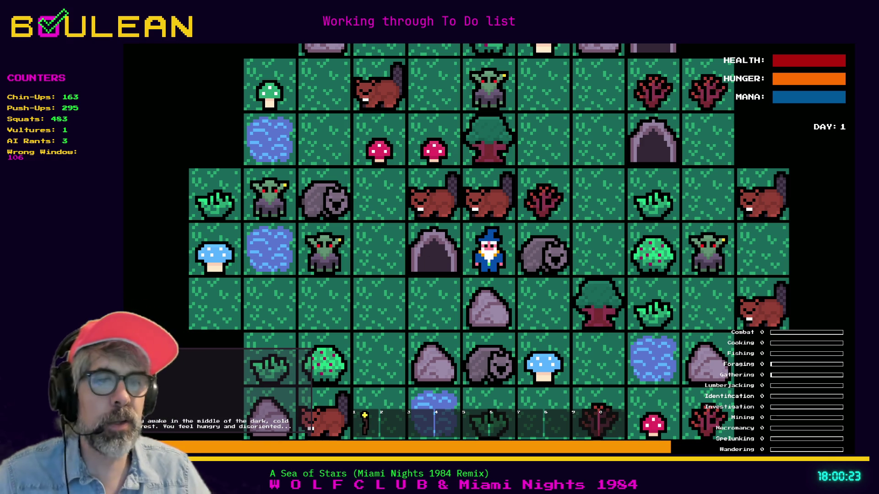
pyautogui.press('Right')
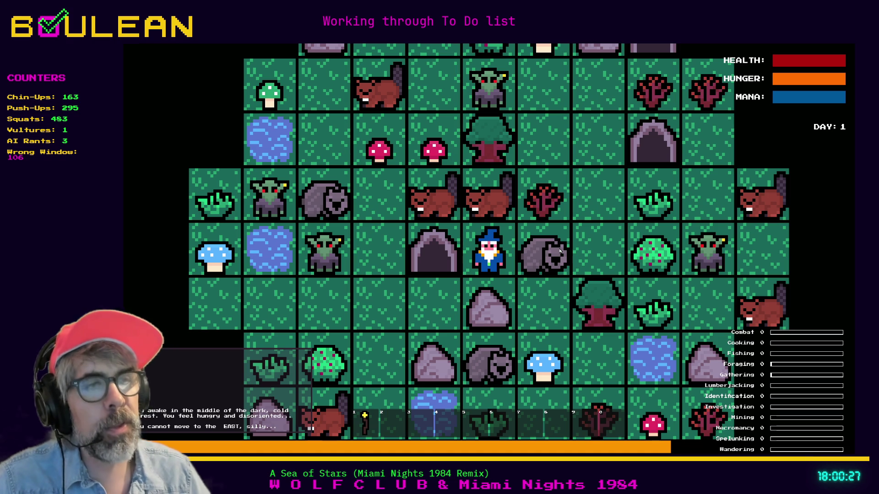
# Step: Kill the wombat east of the wizard and walk onto its raw meat
pyautogui.click(559, 251)
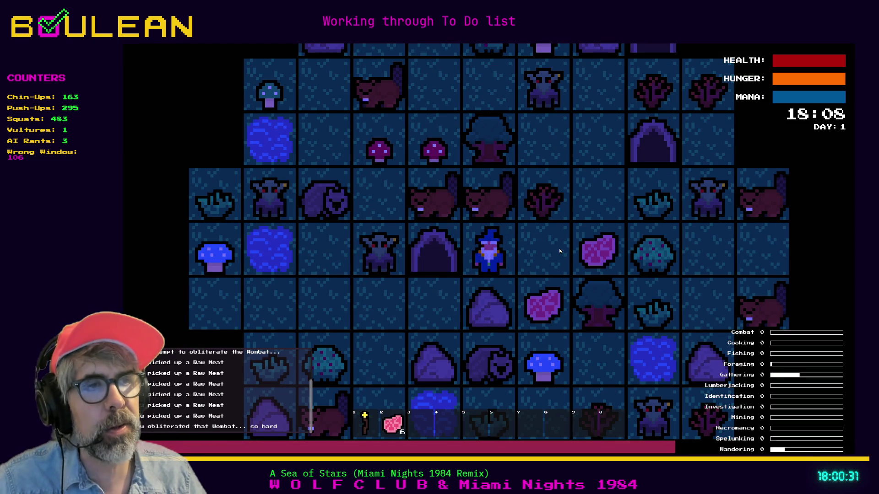
pyautogui.press('Right')
pyautogui.press('Down')
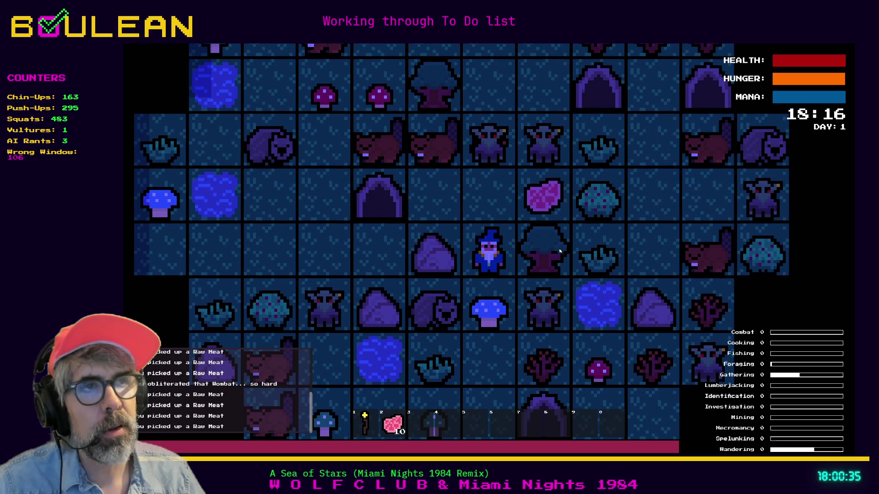
# Step: Attack and finish off the goblins above and below the wizard
pyautogui.press('Up')
pyautogui.press('Up')
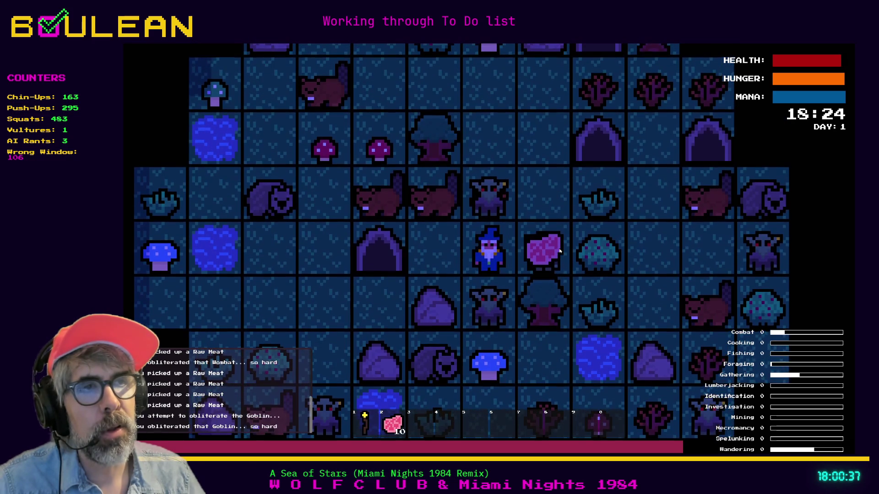
pyautogui.press('Up')
pyautogui.press('Down')
pyautogui.press('Down')
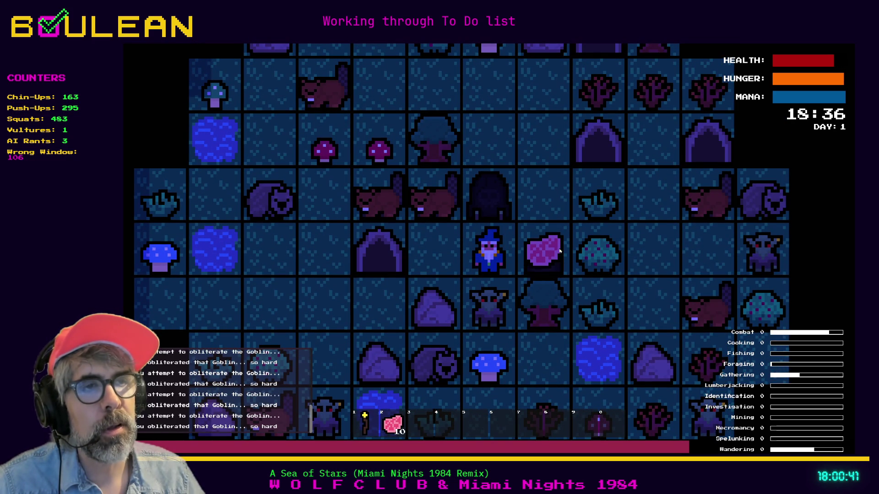
pyautogui.press('Right')
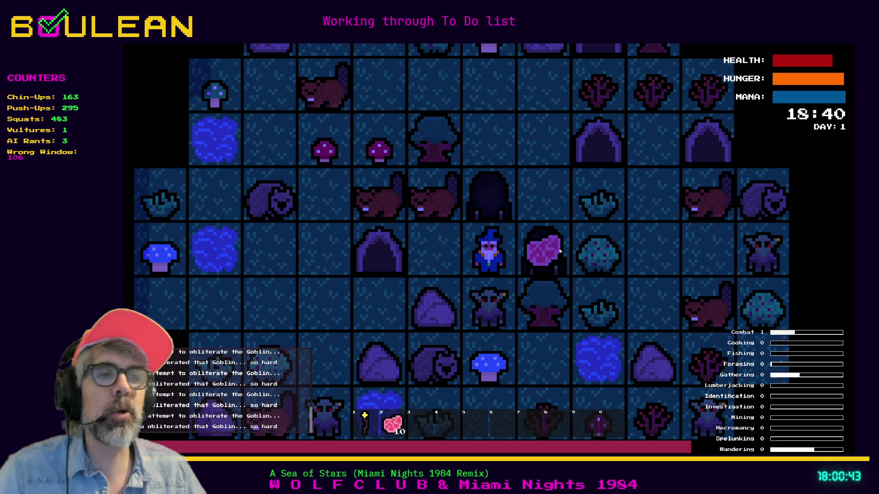
pyautogui.press('Down')
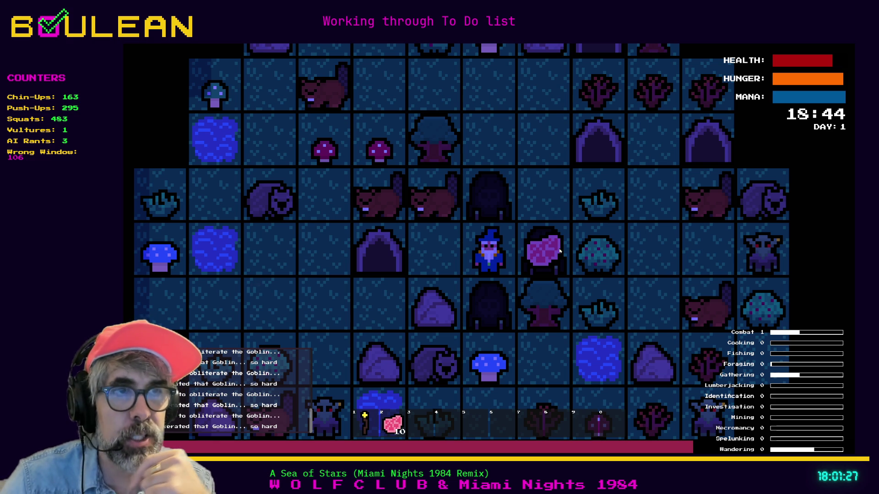
# Step: Light the wizard's torch with hotkey 1
pyautogui.press('1')
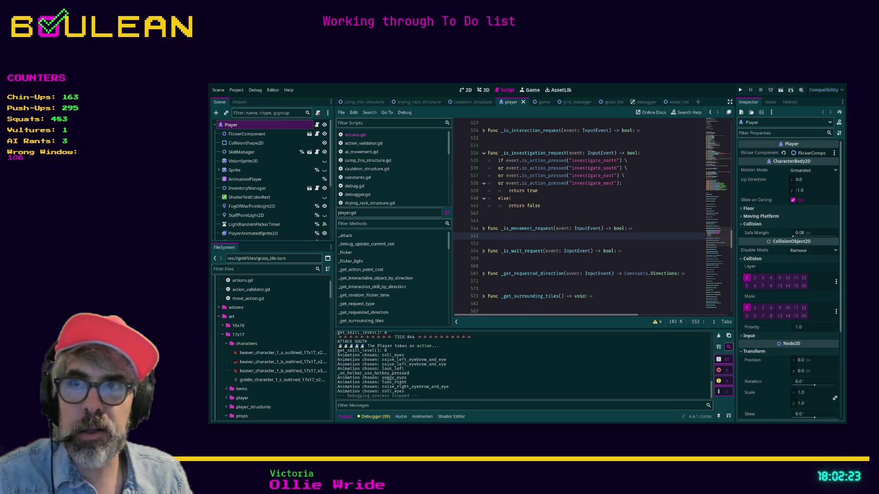
# Step: Switch to Aseprite showing the wizard sprite's animations
pyautogui.hotkey('alt', 'Tab')
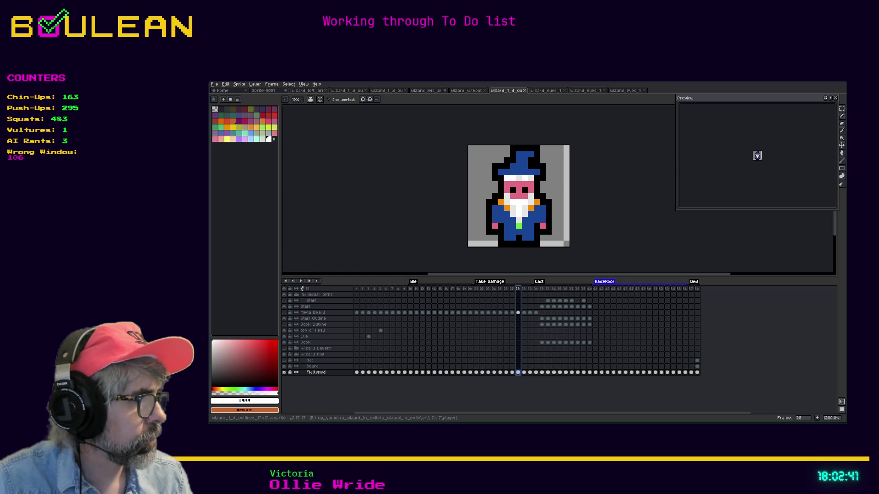
# Step: Open tree_1_b_outlined and step through frames 2–4, viewing the Leaves layer
pyautogui.moveTo(527, 248); pyautogui.dragTo(526, 247)
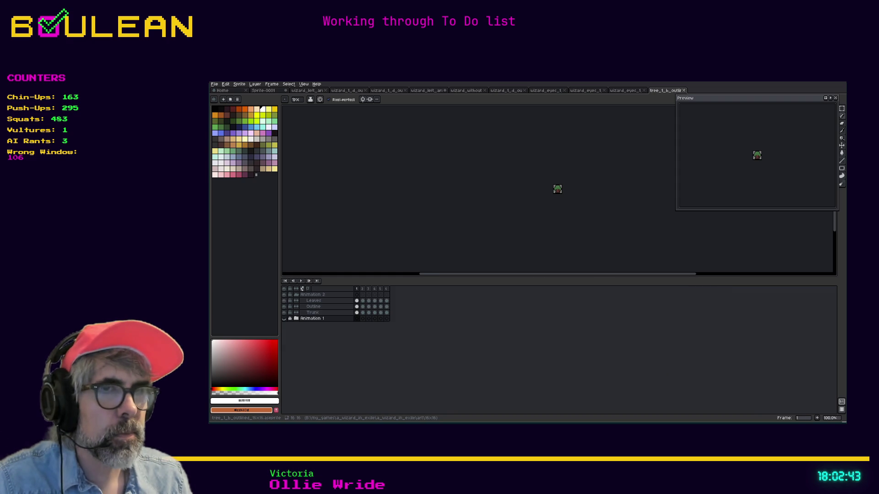
pyautogui.scroll(5, 561, 184)
pyautogui.click(364, 290)
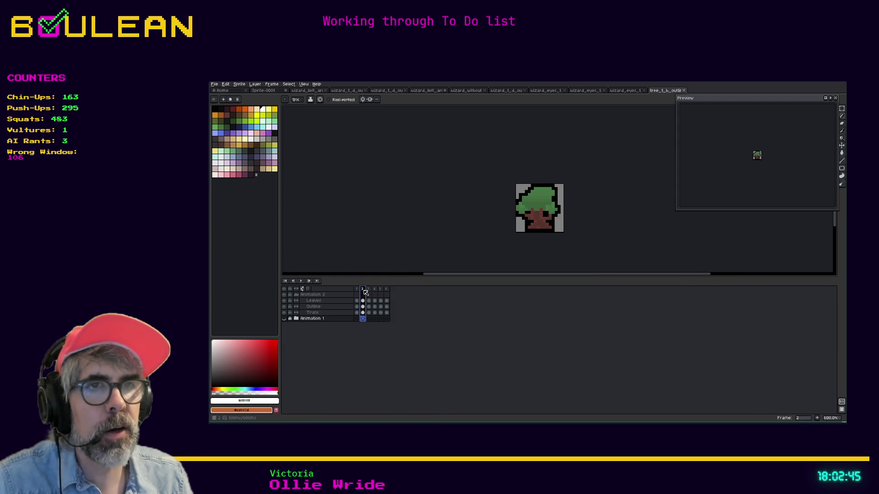
pyautogui.click(368, 289)
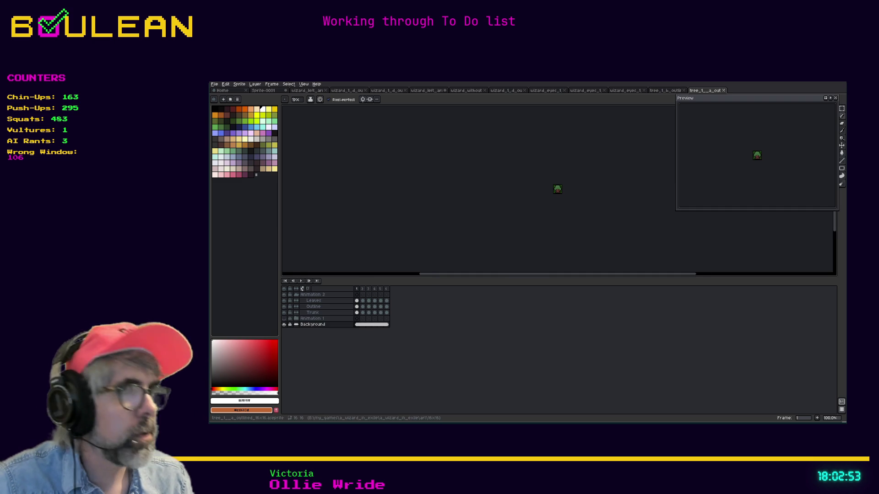
pyautogui.click(374, 300)
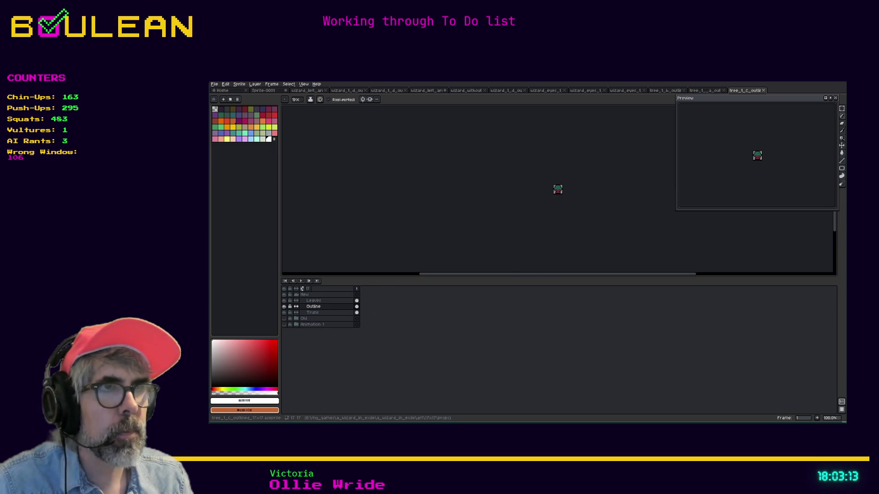
pyautogui.scroll(8, 552, 174)
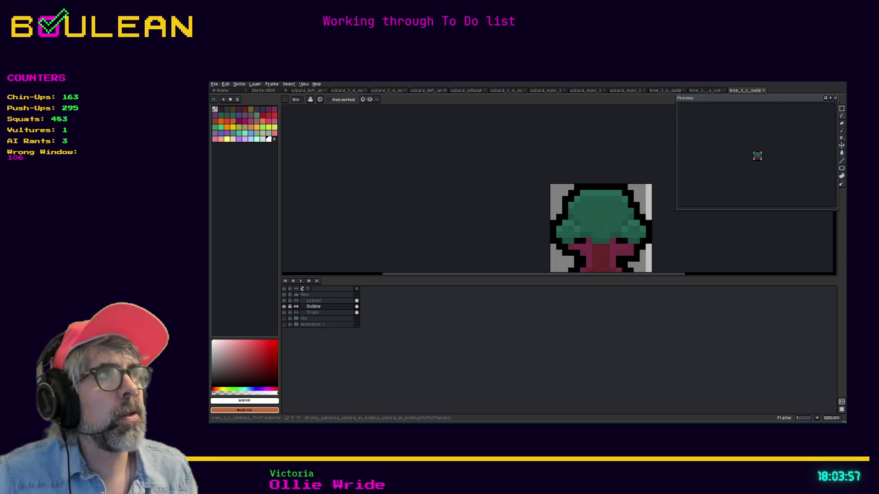
# Step: Switch to the tree_1_a_outlined document and its six-frame animation
pyautogui.click(707, 90)
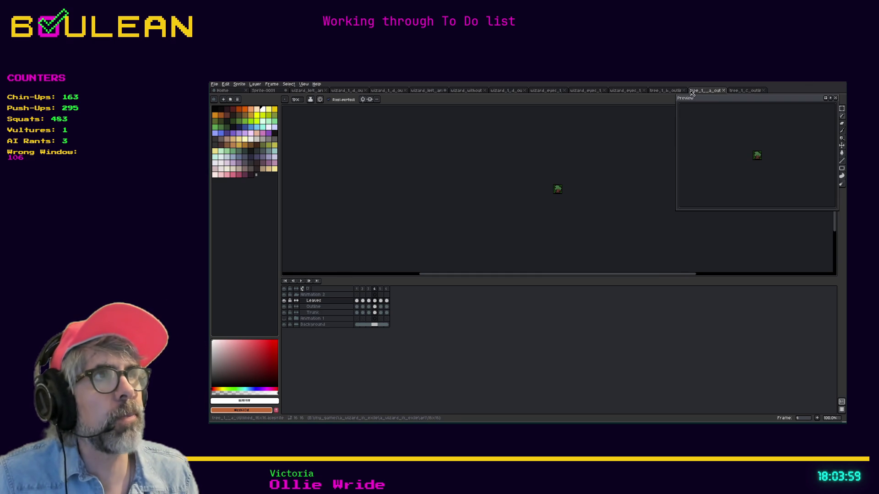
# Step: Glance at tree_1_b_outlined, then return to Godot with the caret on player.gd line 571
pyautogui.click(672, 94)
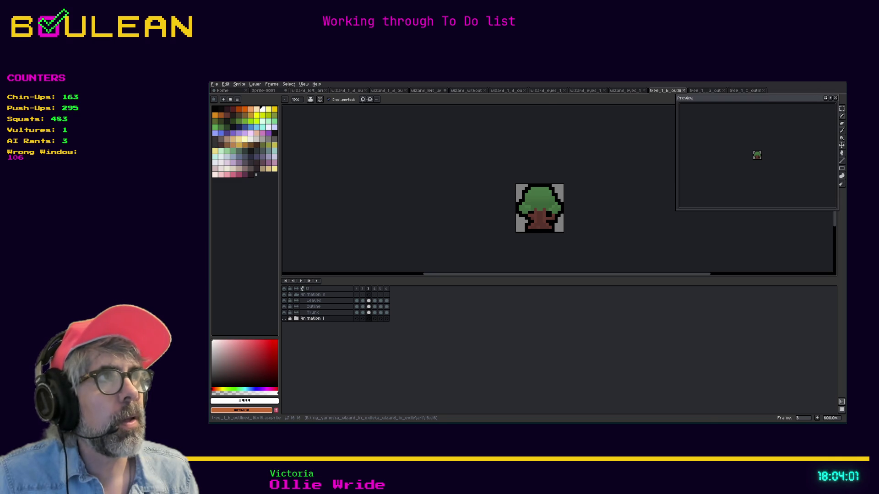
pyautogui.hotkey('alt', 'Tab')
pyautogui.click(553, 282)
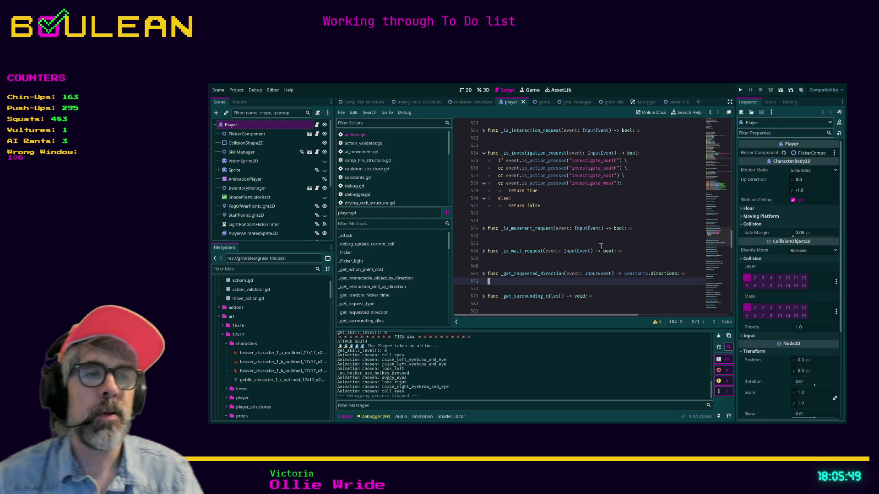
# Step: Switch to the water_tile scene and return to the SpriteFrames class help page
pyautogui.click(538, 261)
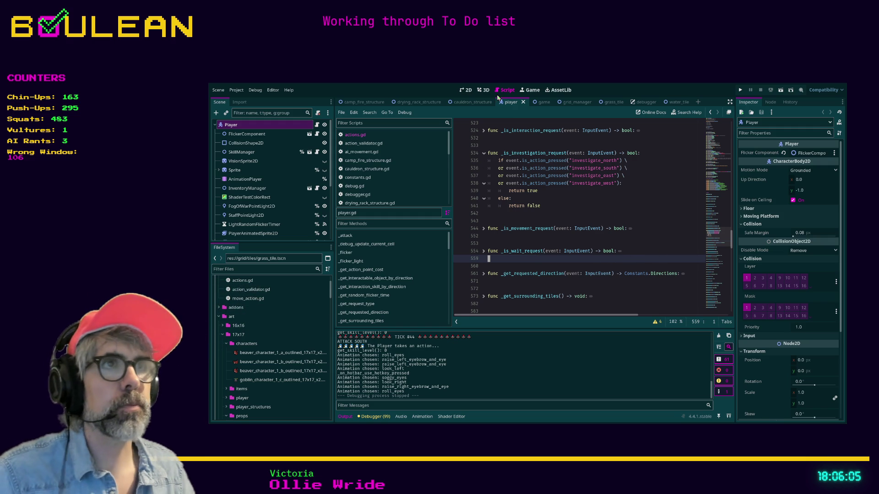
pyautogui.click(638, 103)
pyautogui.click(669, 103)
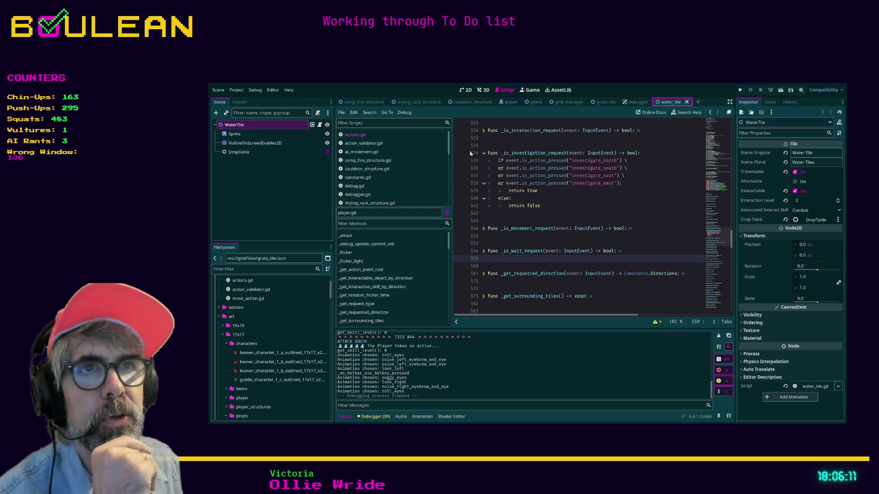
pyautogui.click(556, 199)
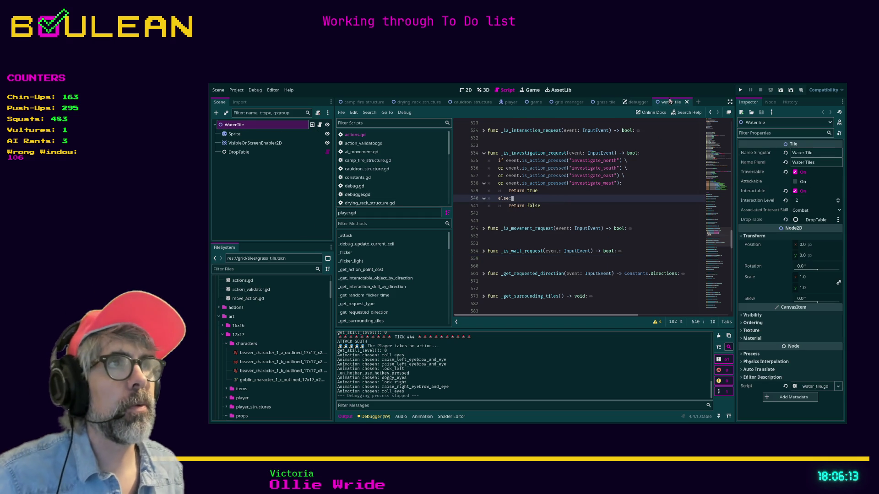
pyautogui.hotkey('alt', 'Left')
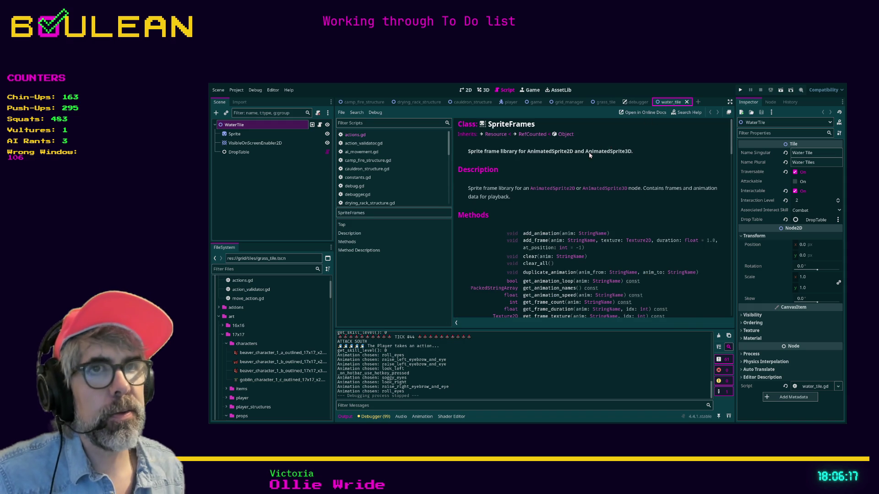
# Step: Review utilities.gd and tile.gd in history, then view actions.gd and action_validator.gd
pyautogui.hotkey('alt', 'Left')
pyautogui.hotkey('alt', 'Left')
pyautogui.hotkey('alt', 'Left')
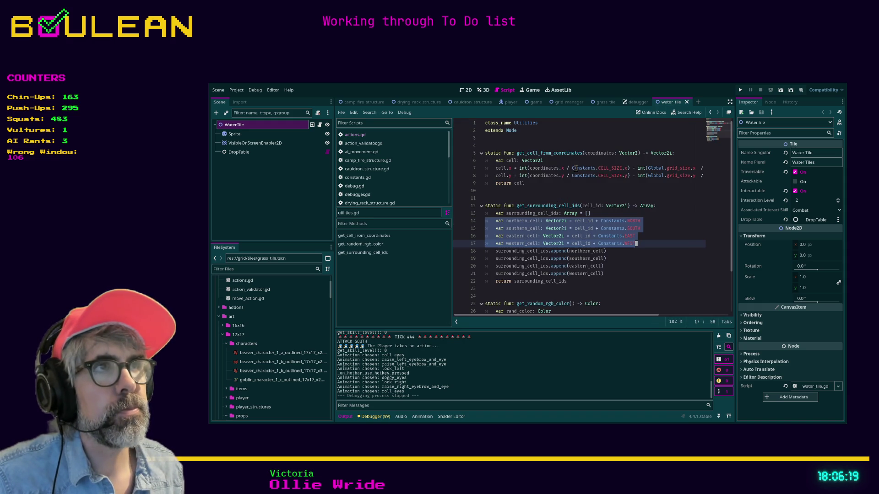
pyautogui.hotkey('alt', 'Left')
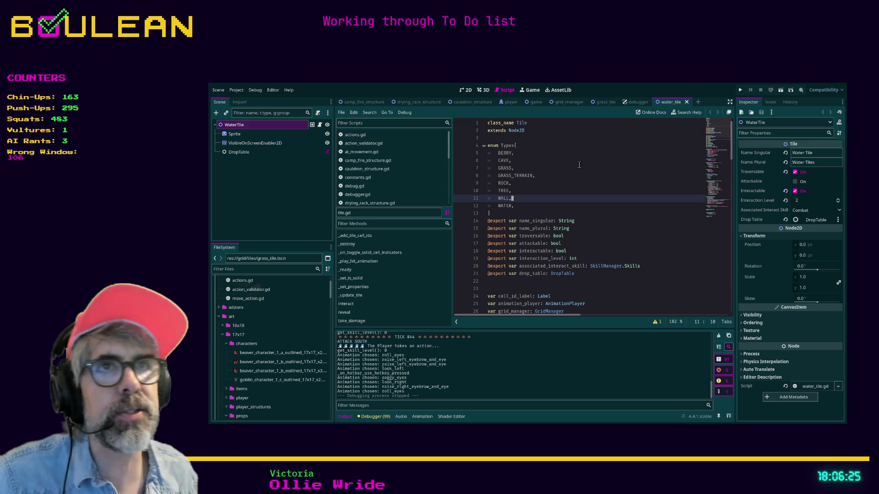
pyautogui.click(359, 136)
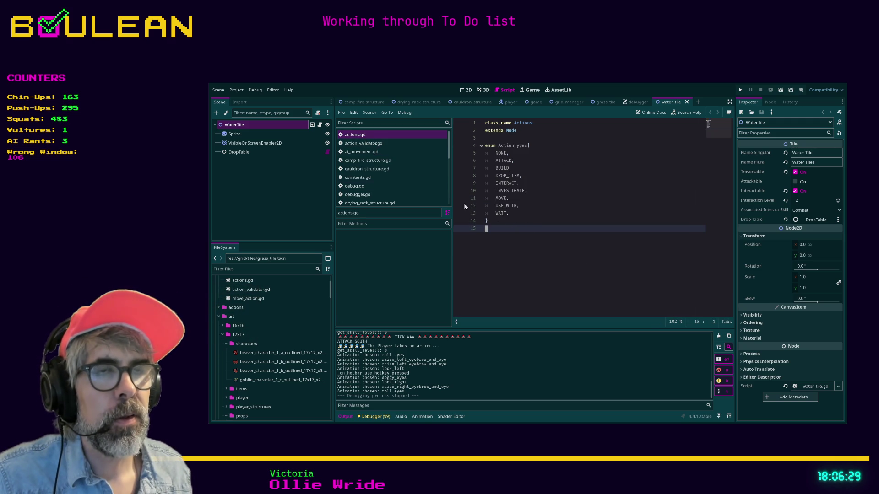
pyautogui.click(353, 144)
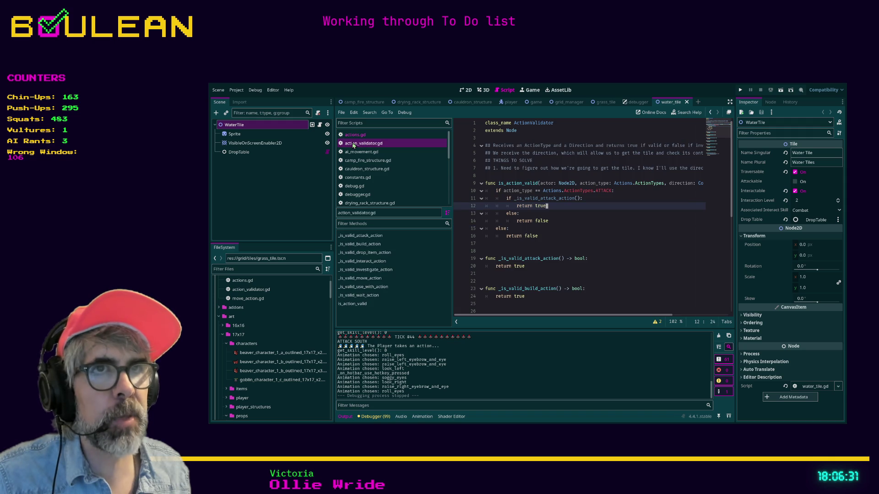
# Step: Close action_validator.gd, actions.gd and all remaining scripts
pyautogui.middleClick(354, 144)
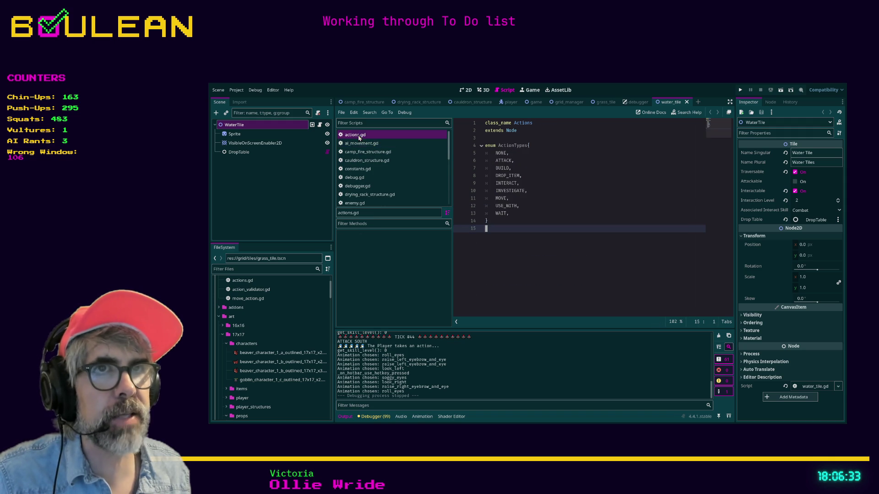
pyautogui.middleClick(359, 135)
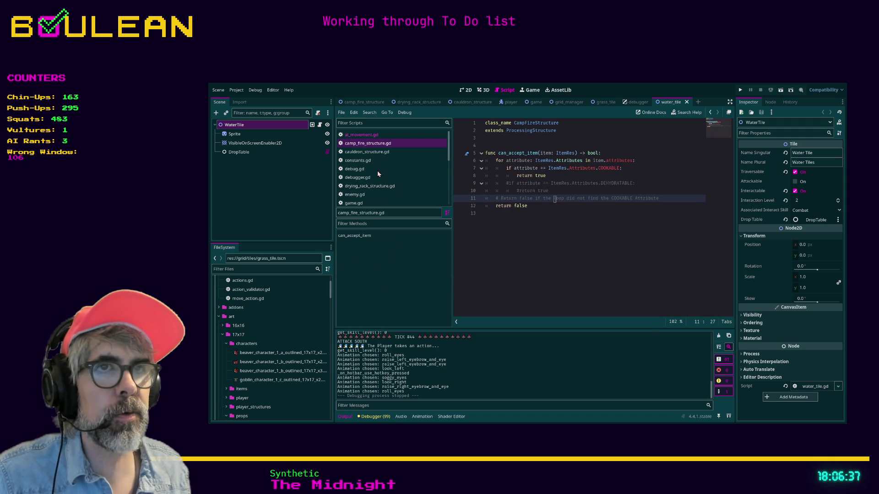
pyautogui.hotkey('ctrl', 'shift', 'w')
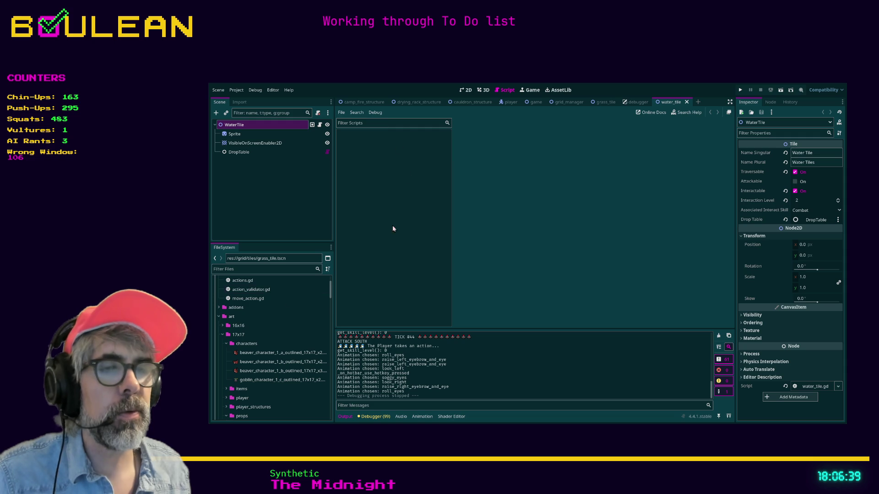
# Step: Filter the FileSystem dock by 'gri' and open grid_global.gd
pyautogui.click(234, 270)
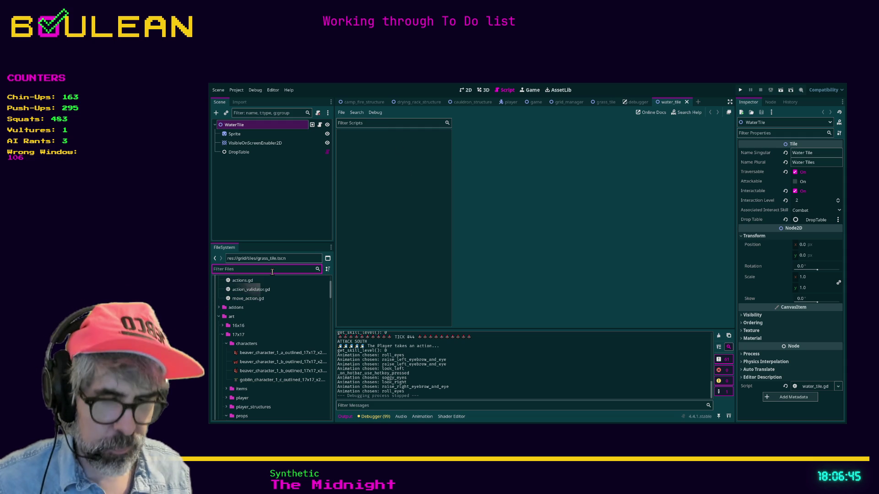
pyautogui.write('gr')
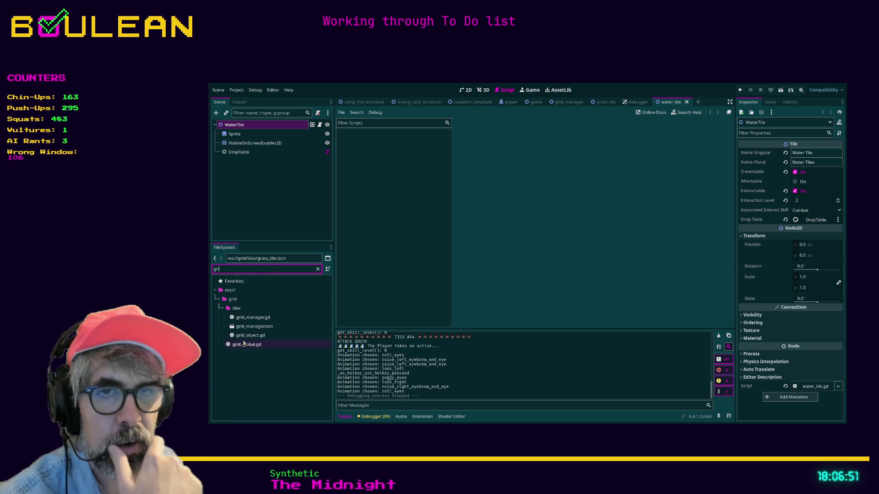
pyautogui.write('i')
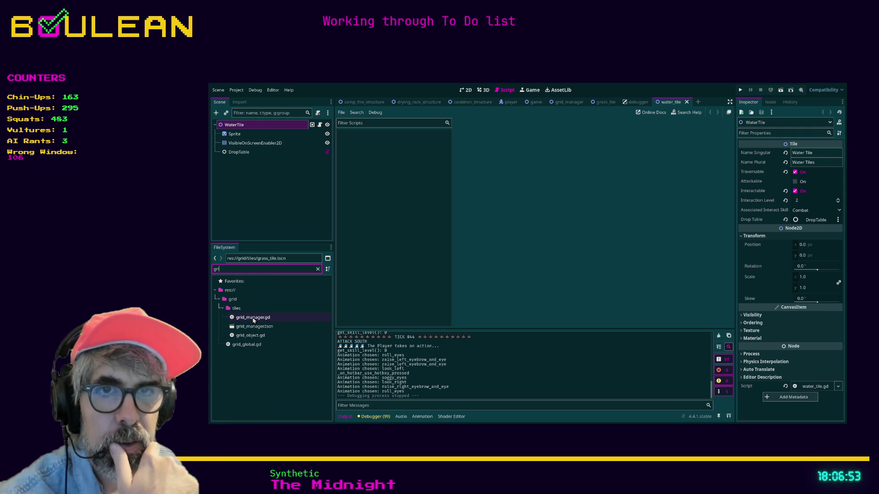
pyautogui.doubleClick(251, 345)
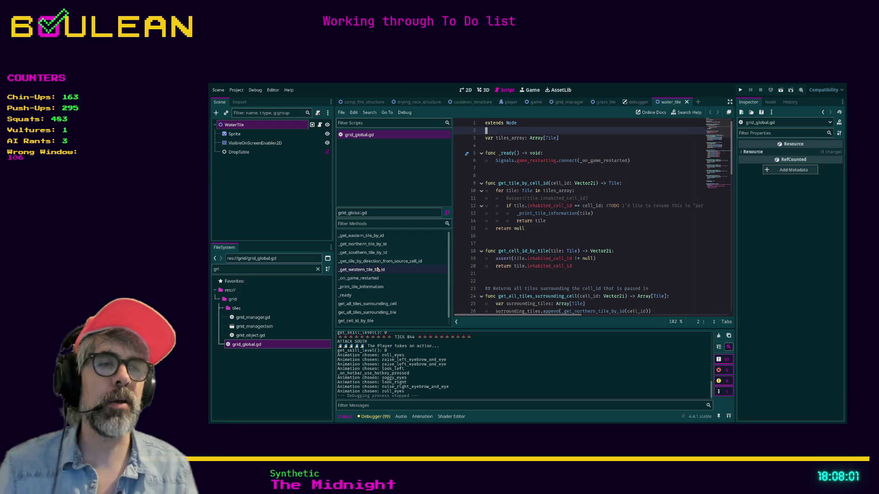
pyautogui.click(509, 243)
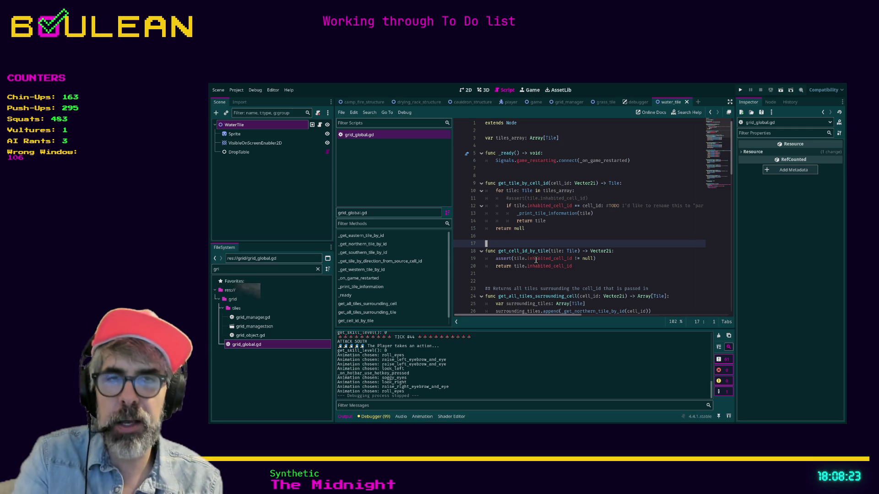
# Step: Run the project with F5 to start the grid survival game
pyautogui.click(576, 232)
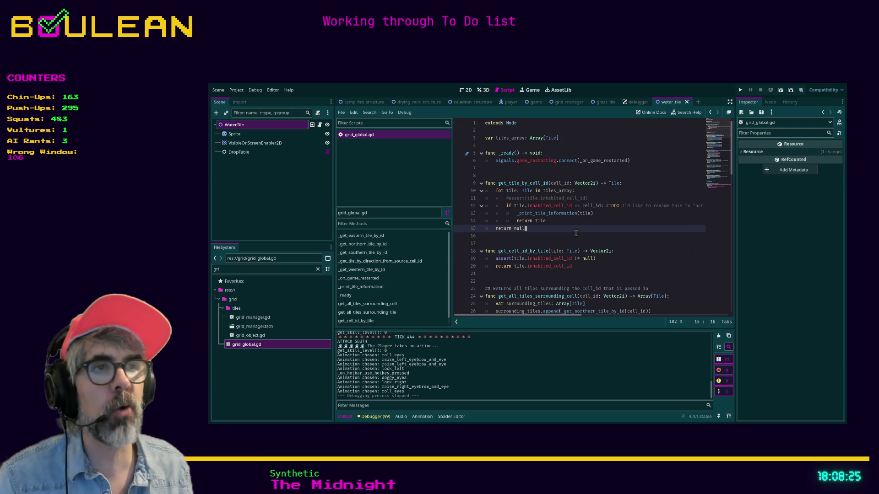
pyautogui.press('F5')
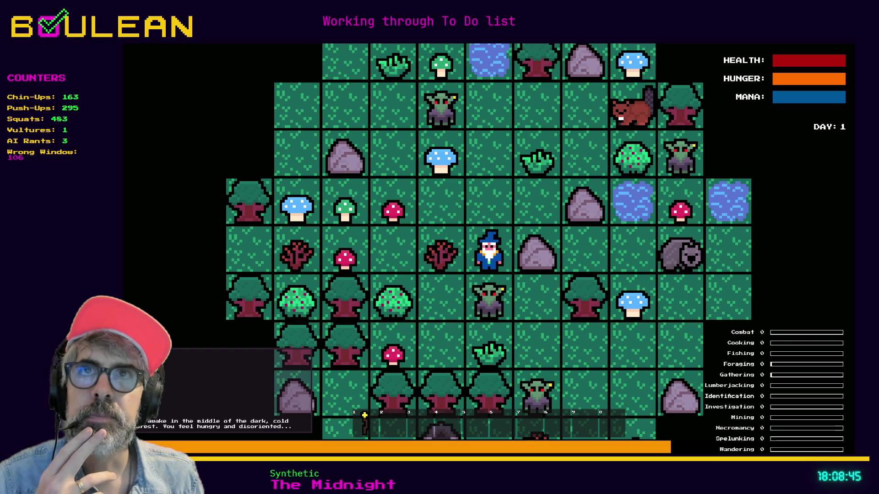
# Step: Zoom the game view and move the wizard one tile up and one tile left
pyautogui.scroll(2, 317, 216)
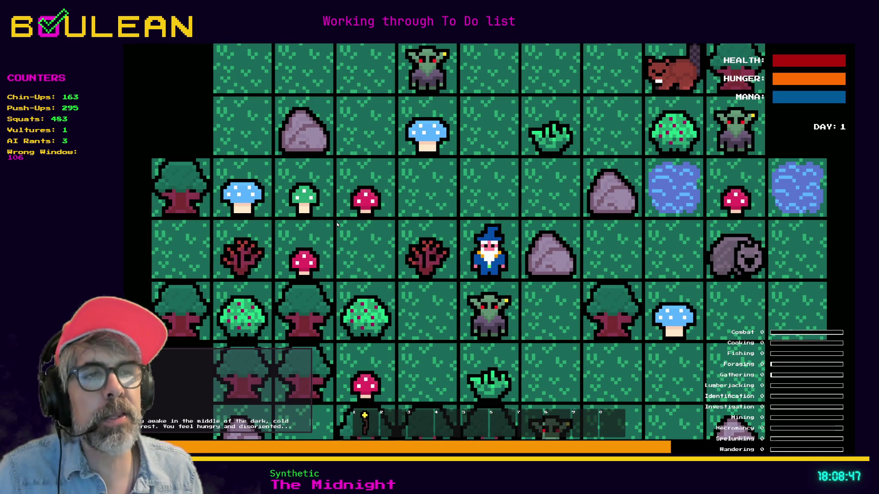
pyautogui.press('Up')
pyautogui.press('Left')
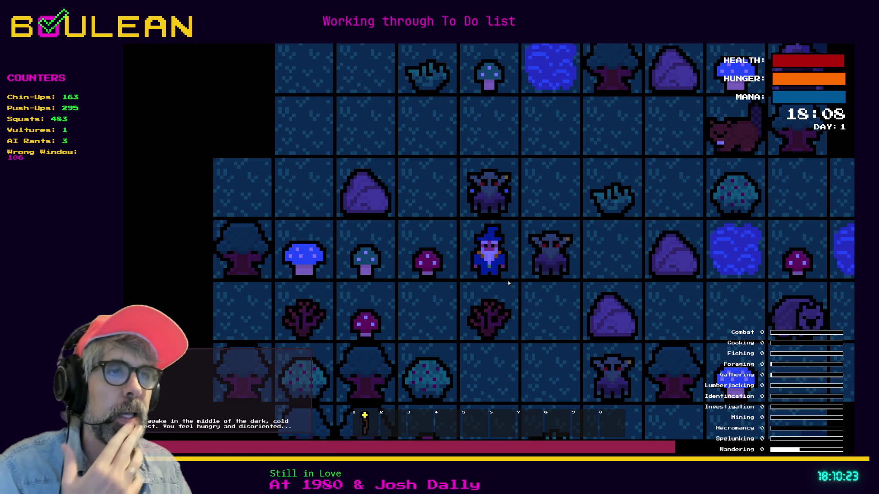
pyautogui.scroll(3, 532, 205)
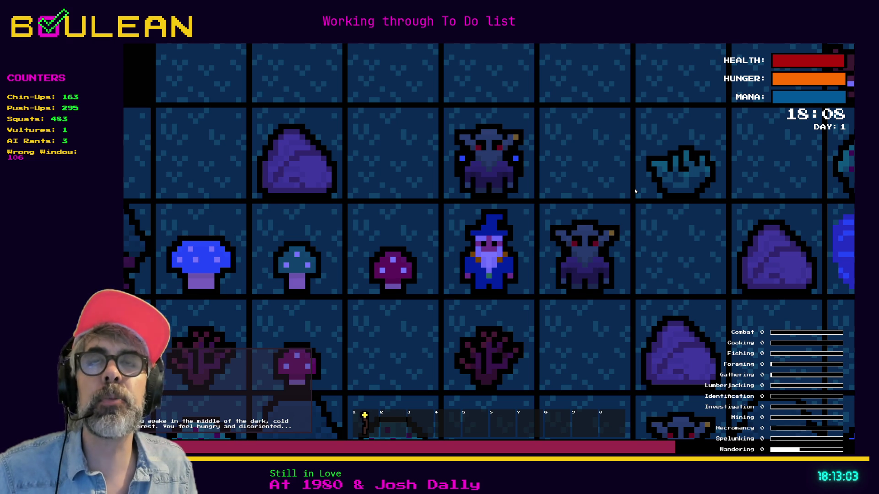
# Step: Attack the goblin to the east, then smite all goblins from the debug panel
pyautogui.press('Right')
pyautogui.press('Down')
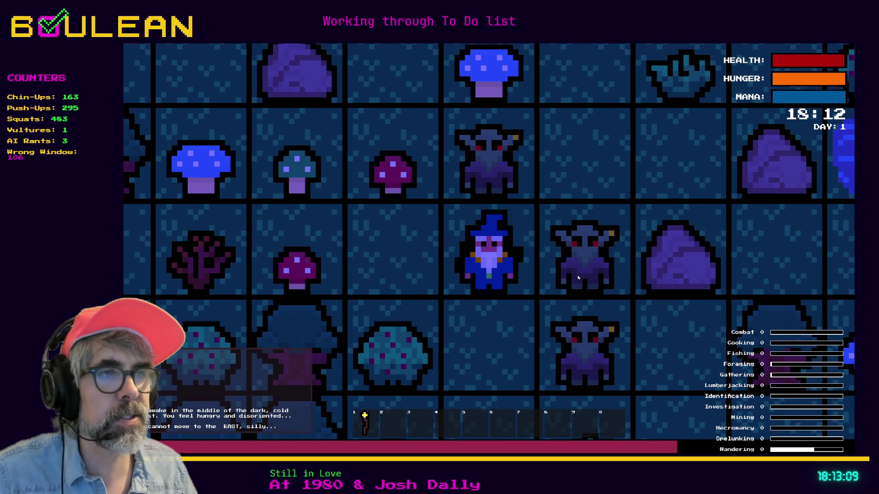
pyautogui.press('Right')
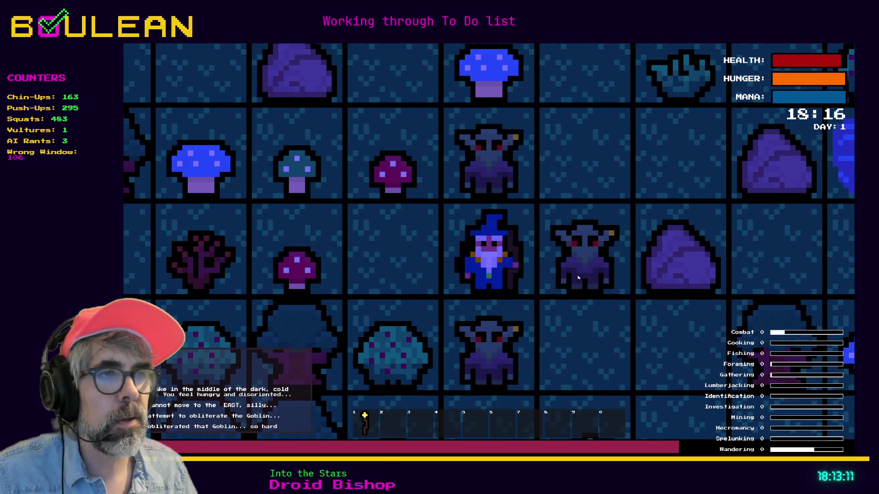
pyautogui.press('Right')
pyautogui.press('`')
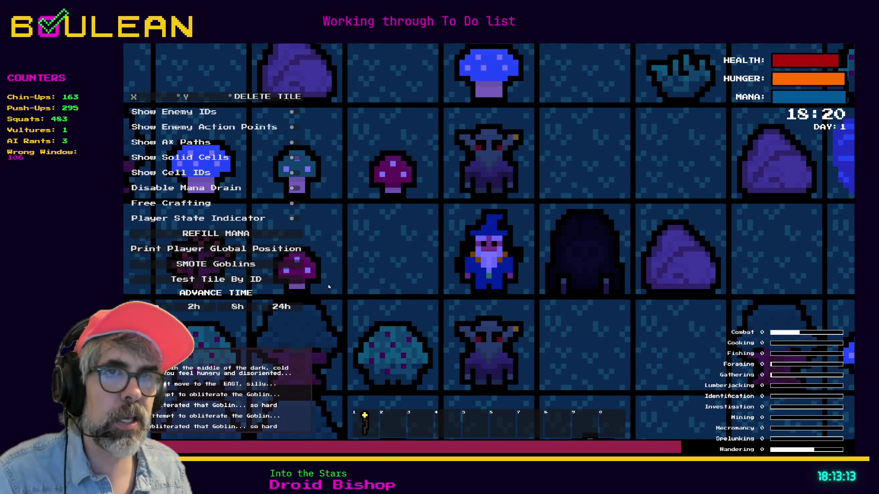
pyautogui.click(243, 264)
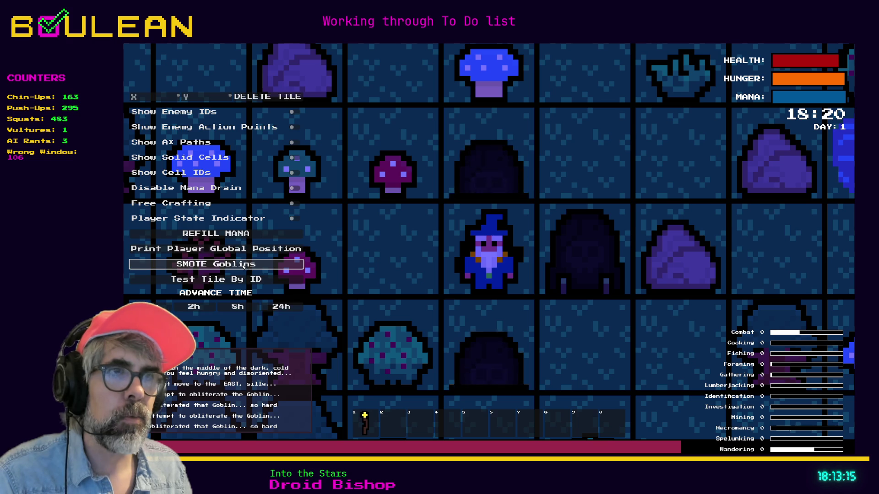
pyautogui.press('`')
# Step: Smash the gravestone to the east and pick up the item it drops
pyautogui.press('Right')
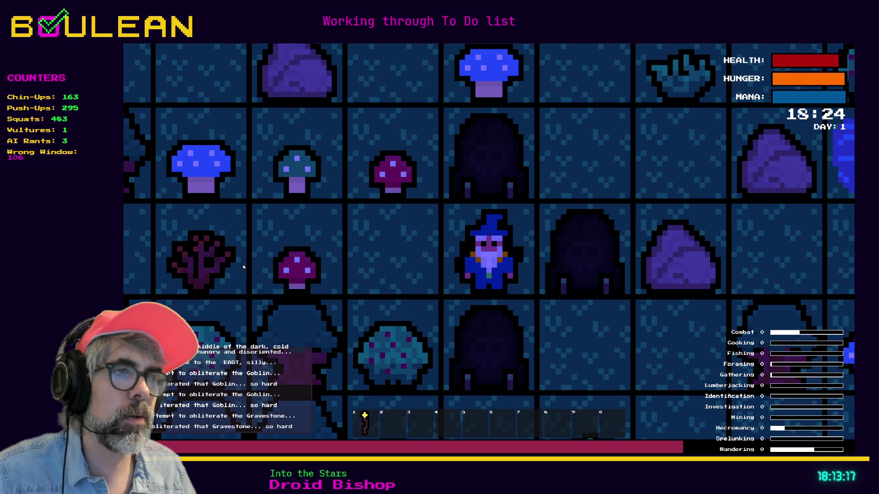
pyautogui.press('Right')
pyautogui.press('Up')
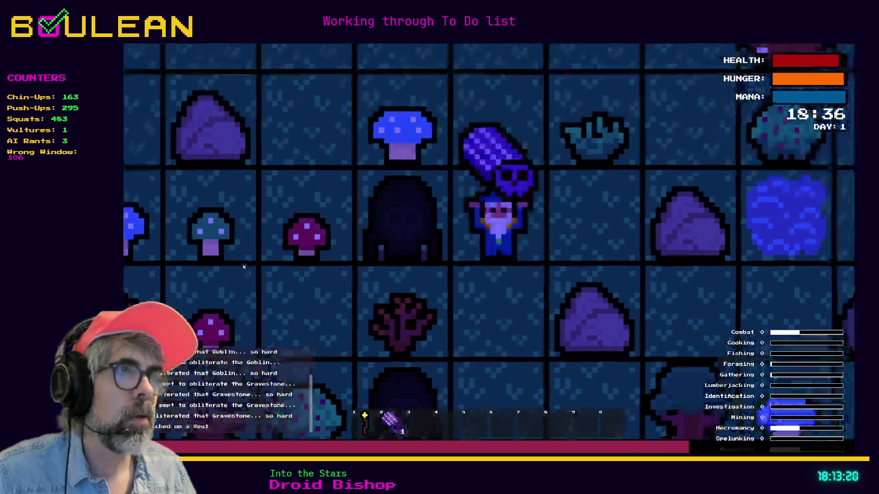
# Step: Walk the wizard to a rock and chop it twice for pebbles and a stone
pyautogui.press('Right')
pyautogui.press('Up')
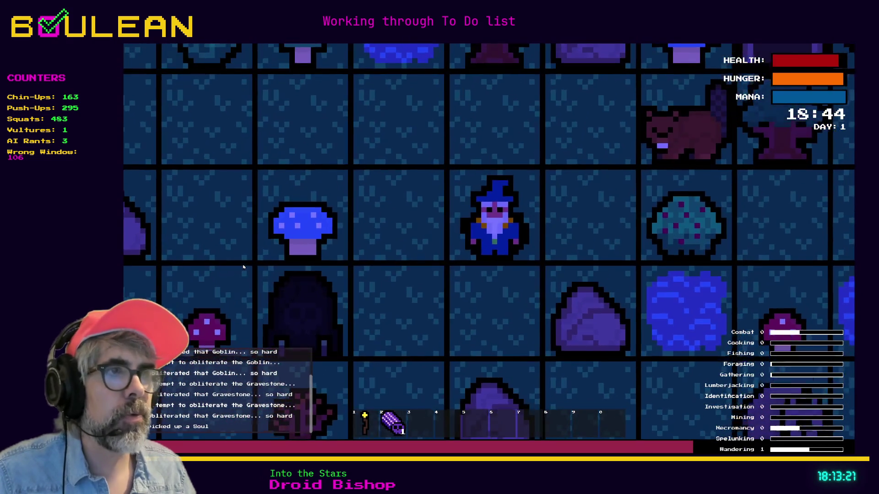
pyautogui.press('Right')
pyautogui.press('Down')
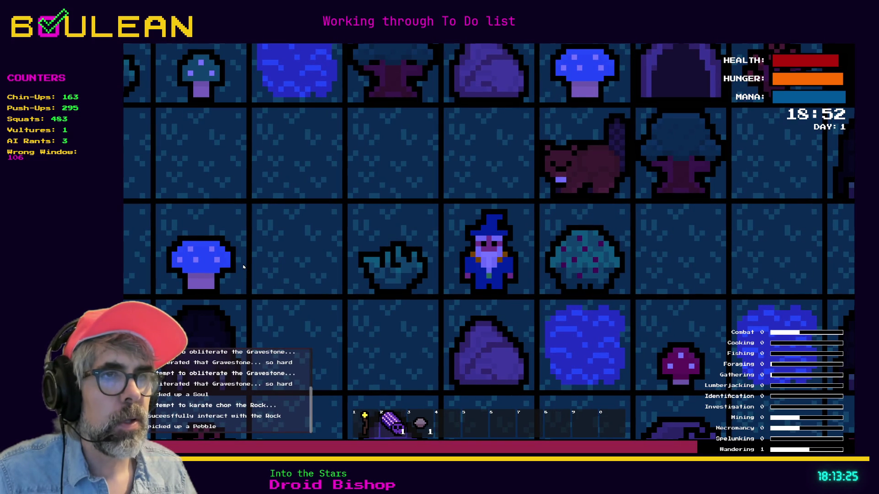
pyautogui.press('Down')
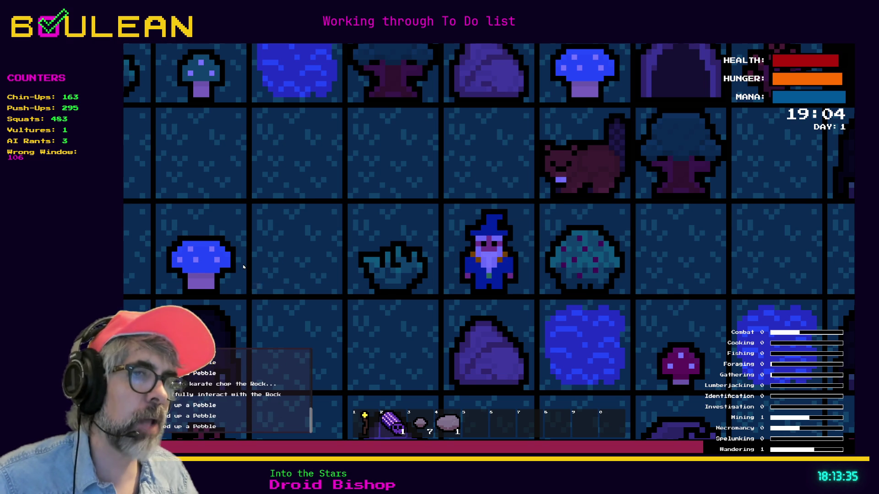
# Step: Walk the wizard down and around to the water tile and start fishing
pyautogui.press('Left')
pyautogui.press('Down')
pyautogui.press('Left')
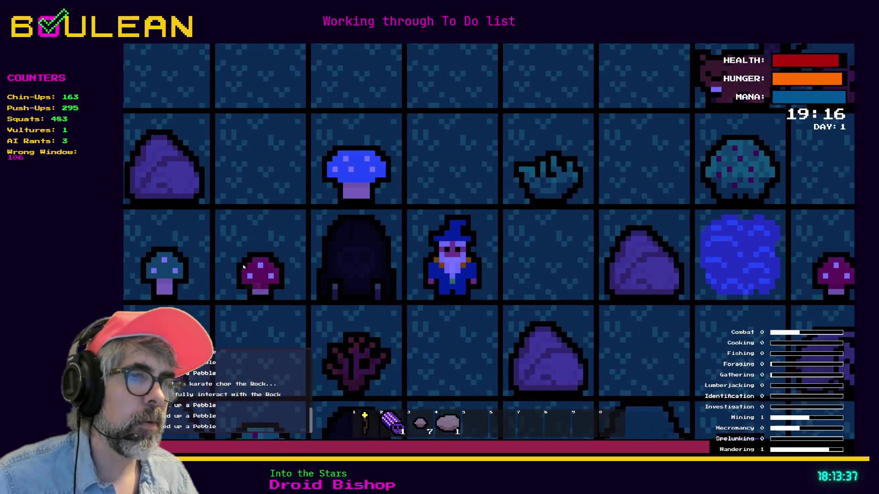
pyautogui.press('Down')
pyautogui.press('Down')
pyautogui.press('Right')
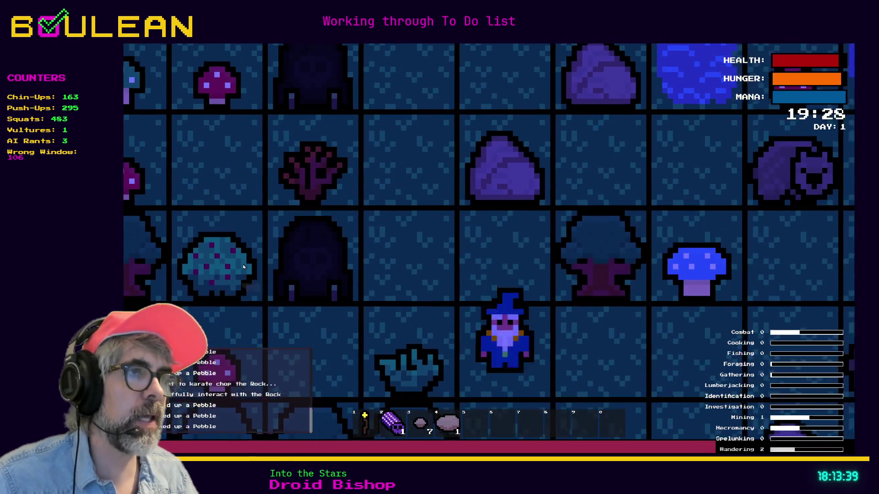
pyautogui.press('Down')
pyautogui.press('Right')
pyautogui.press('Right')
pyautogui.press('Up')
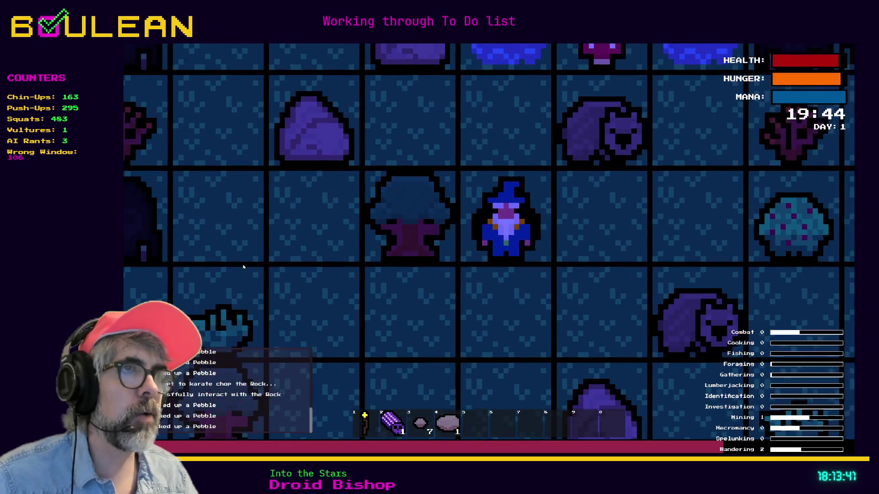
pyautogui.press('Up')
pyautogui.press('Up')
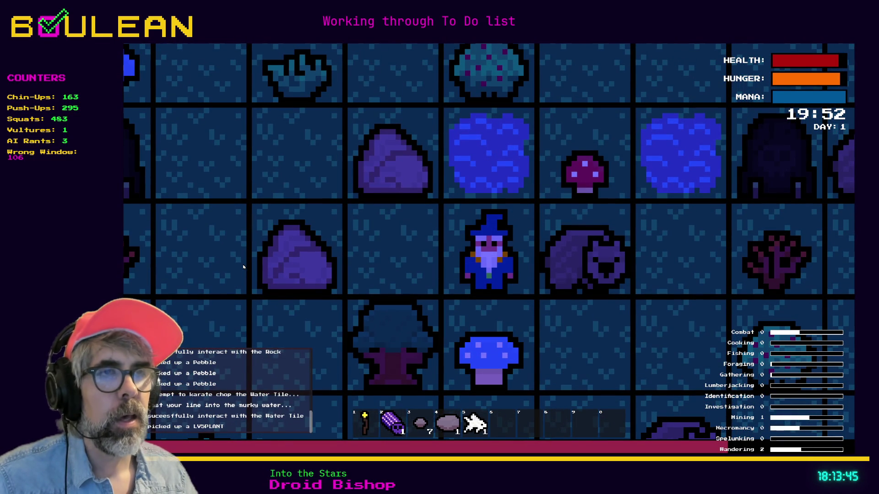
# Step: Keep fishing the water tile until the fish count reaches 11
pyautogui.press('Up')
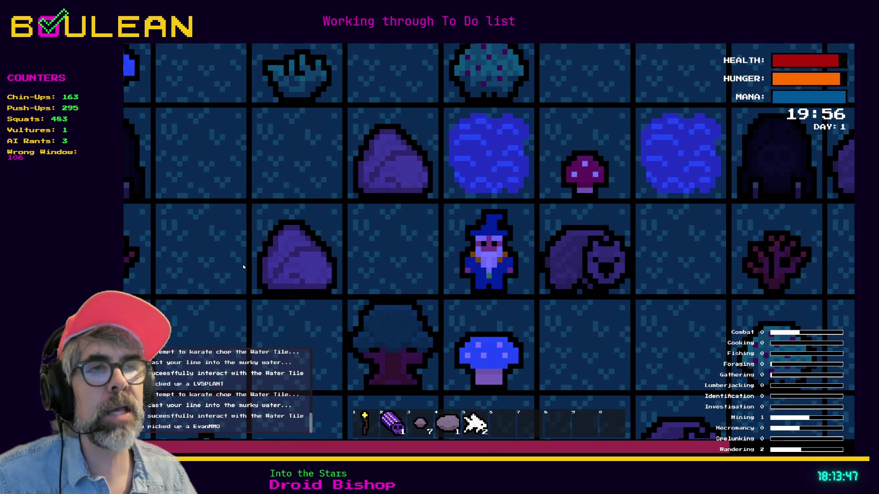
pyautogui.press('Up')
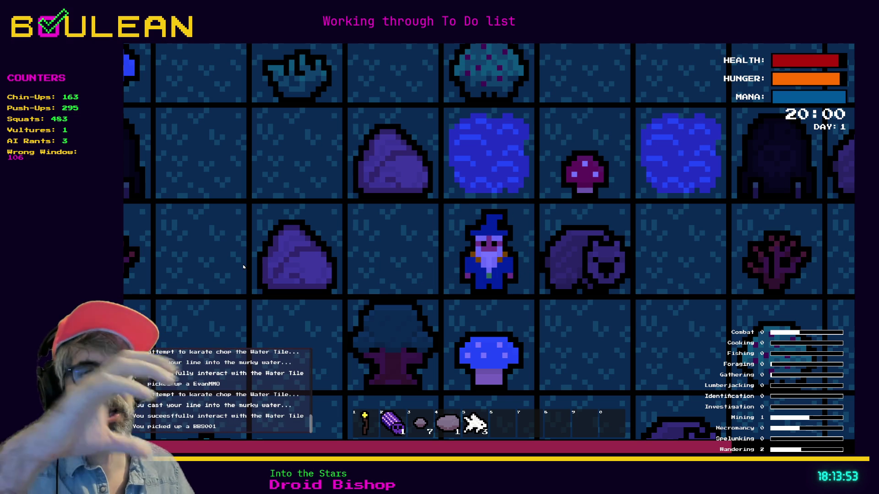
pyautogui.press('Up')
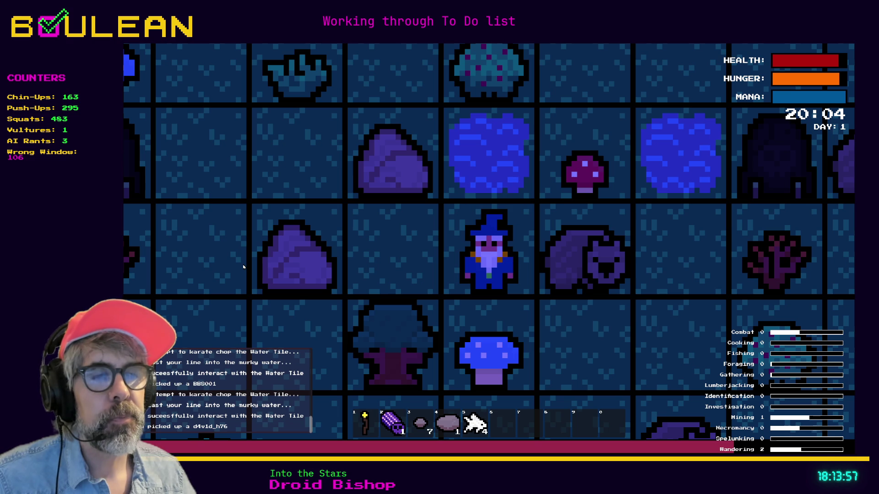
pyautogui.press('Up')
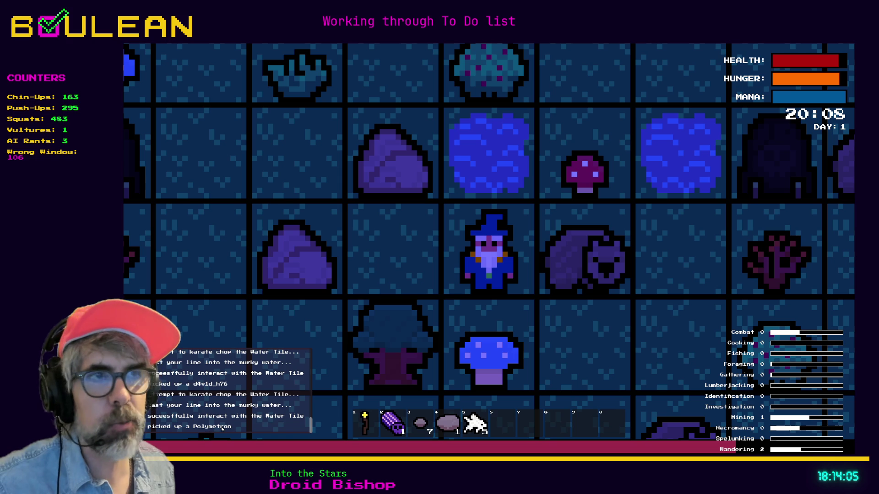
pyautogui.press('e')
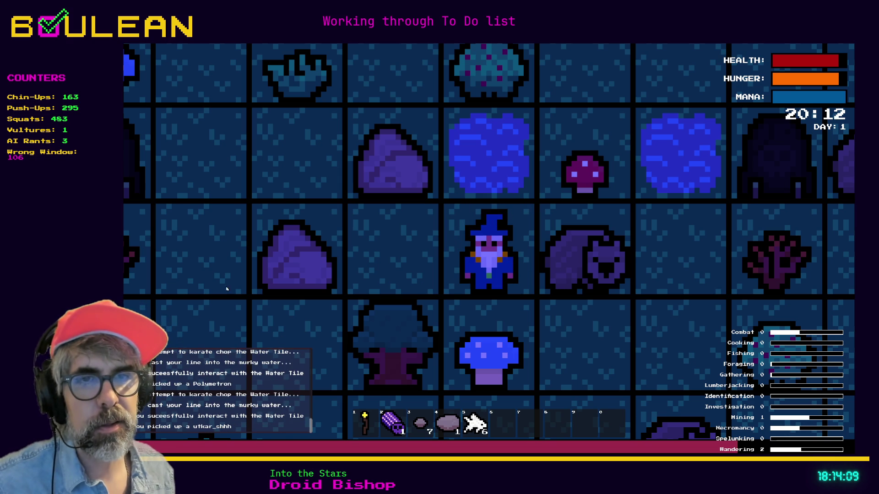
pyautogui.press('e')
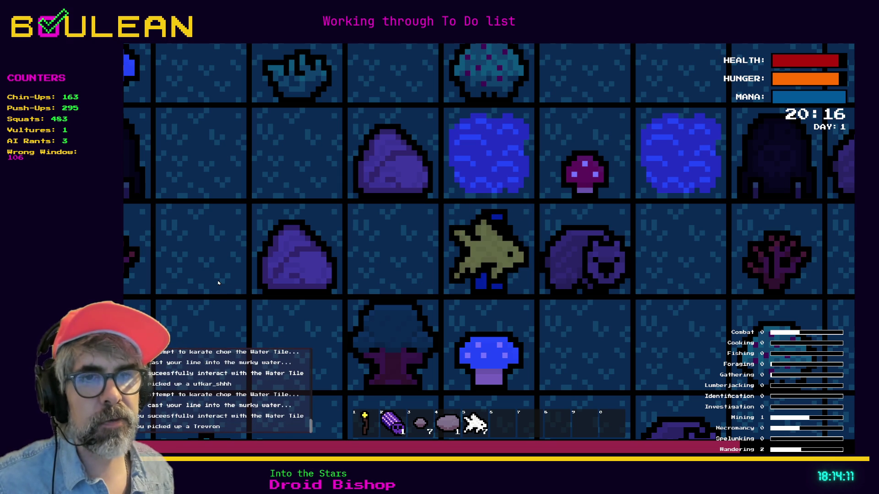
pyautogui.press('e')
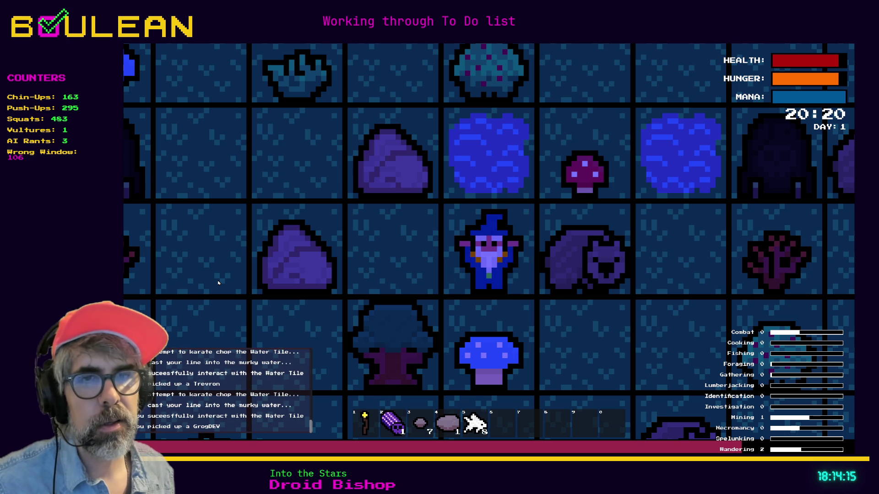
pyautogui.press('e')
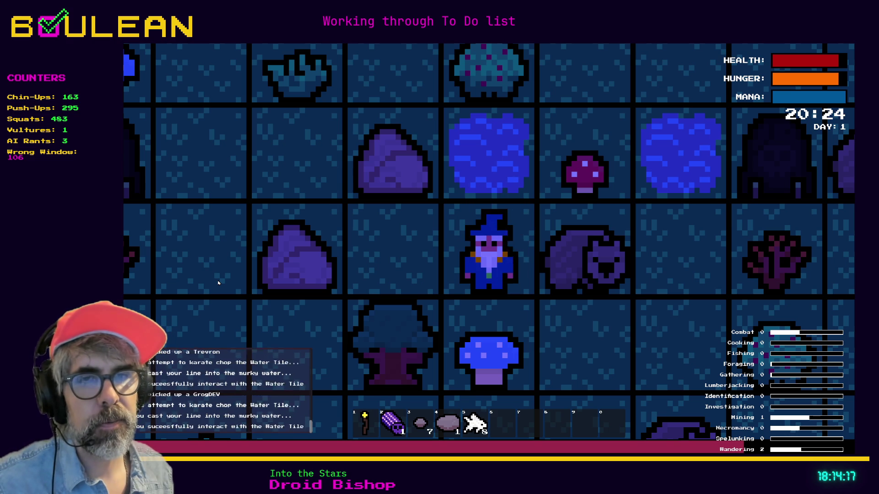
pyautogui.press('e')
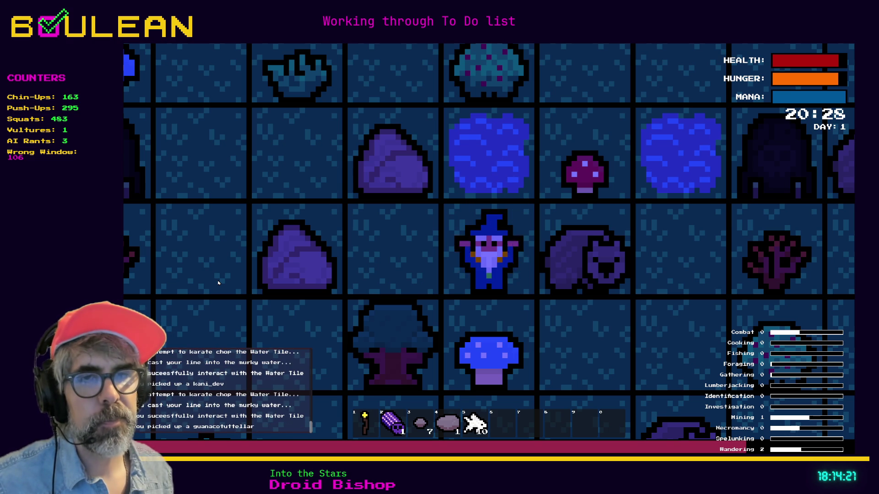
pyautogui.press('e')
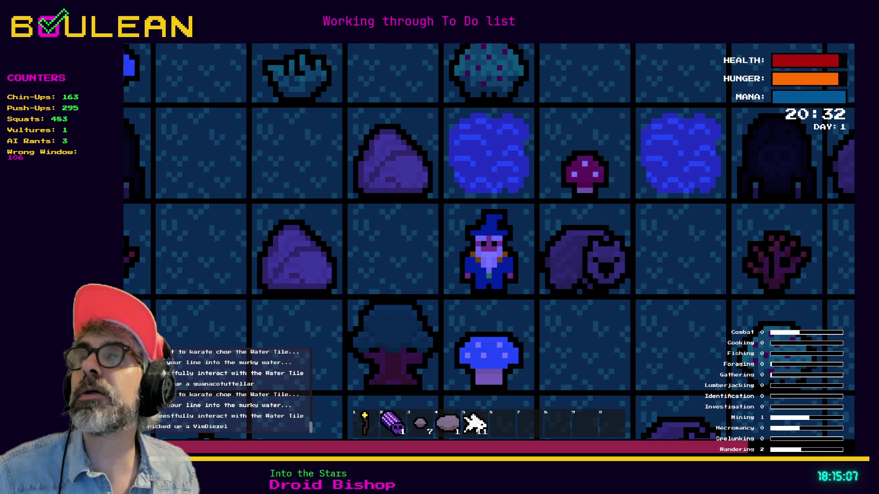
# Step: Stop the running game and open a new tab in the browser
pyautogui.press('F8')
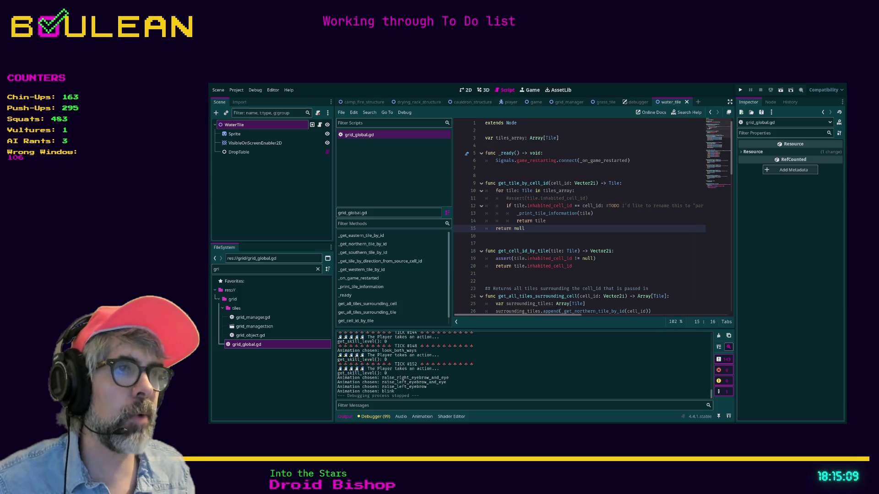
pyautogui.hotkey('alt', 'Tab')
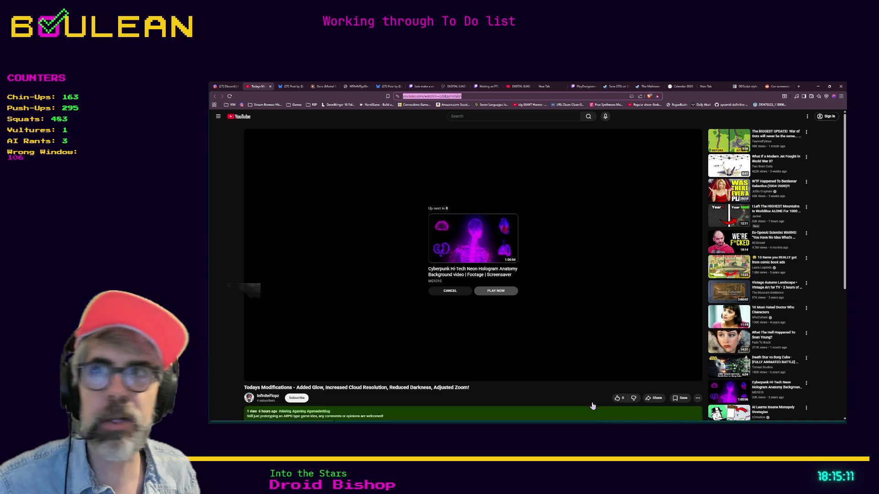
pyautogui.hotkey('ctrl', 't')
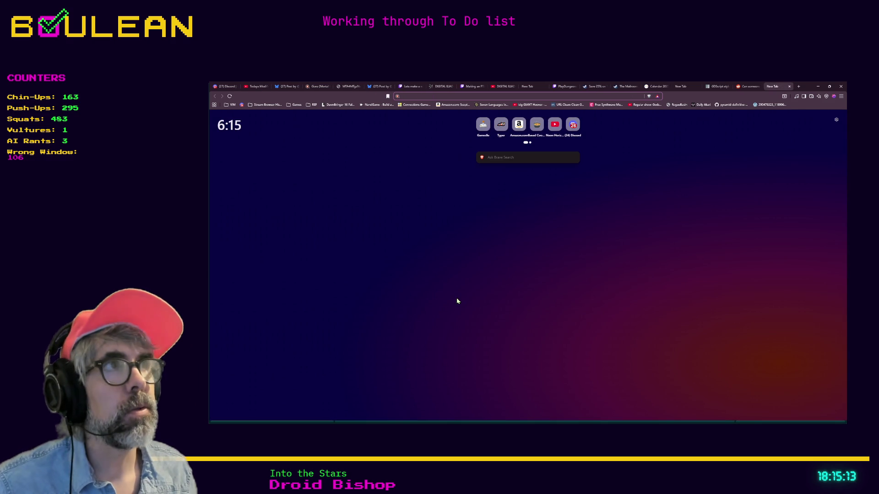
# Step: Load godotshaders.com and preview the Pixel halo/radial shine shader
pyautogui.write('godotshaders.com')
pyautogui.press('Return')
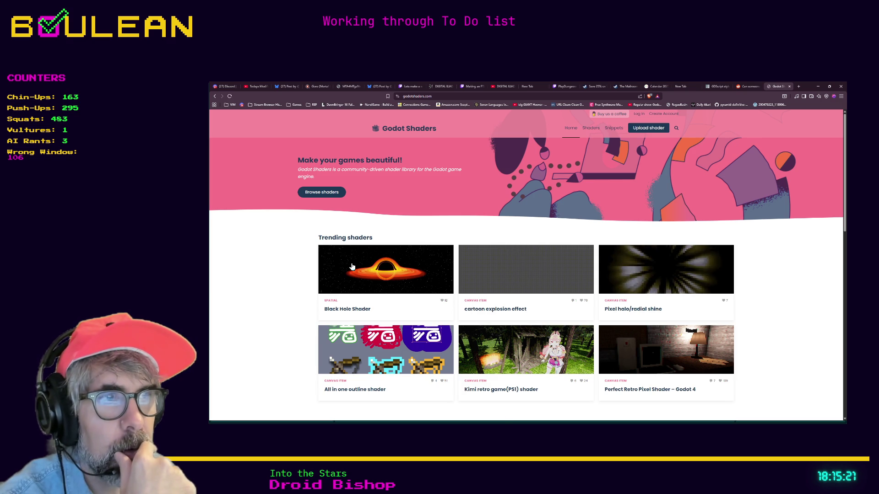
pyautogui.scroll(-1, 352, 267)
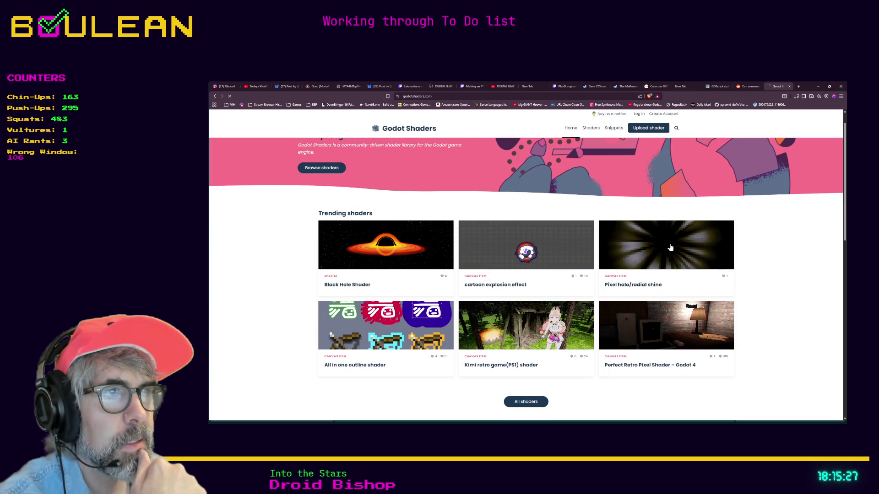
pyautogui.click(671, 247)
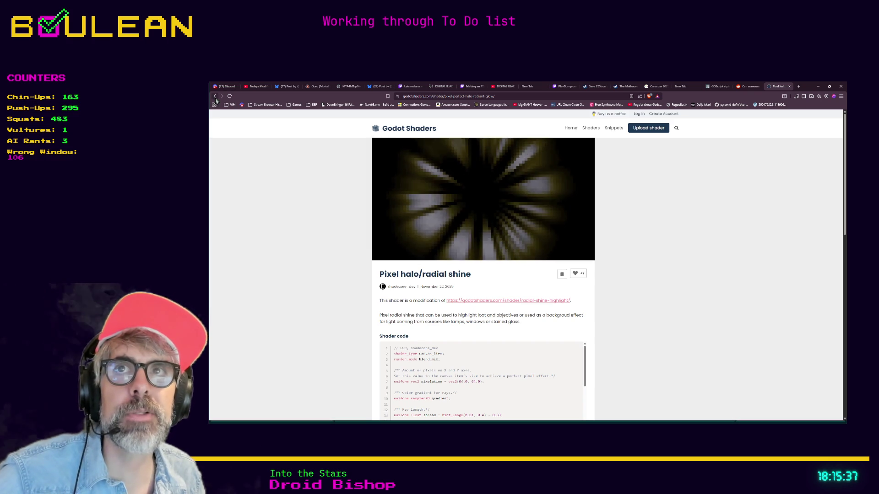
pyautogui.click(215, 97)
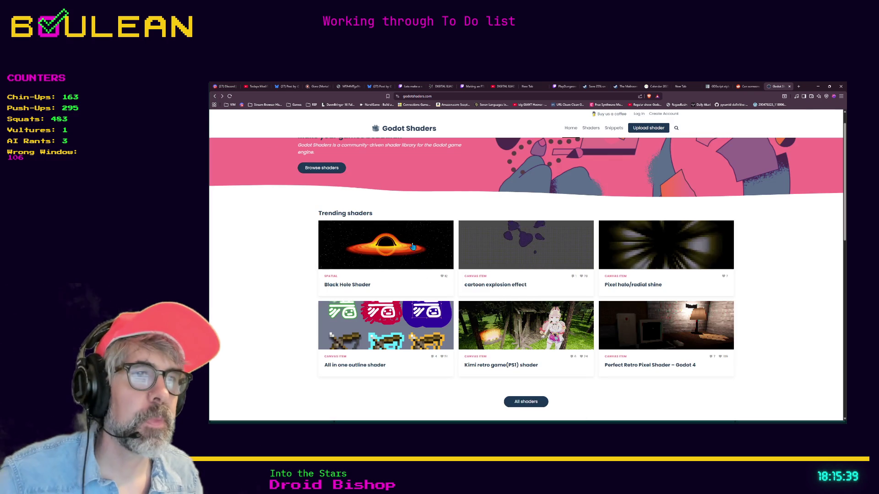
# Step: Preview the Kimi retro PS1 and All in one outline shaders, then open All shaders
pyautogui.scroll(-1, 425, 267)
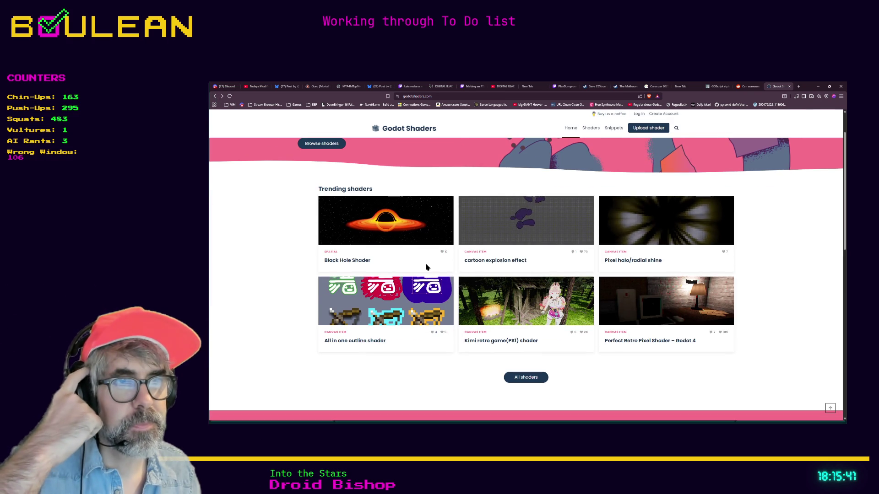
pyautogui.click(534, 299)
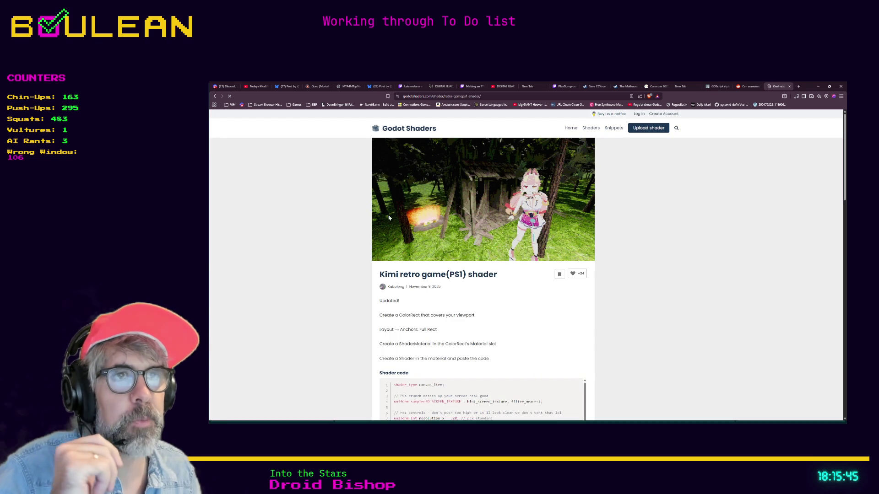
pyautogui.click(214, 96)
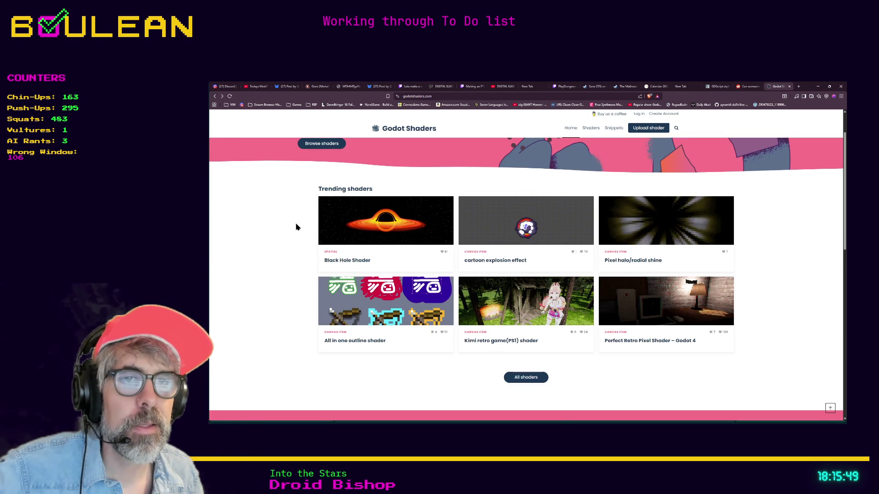
pyautogui.scroll(-1, 296, 227)
pyautogui.click(401, 272)
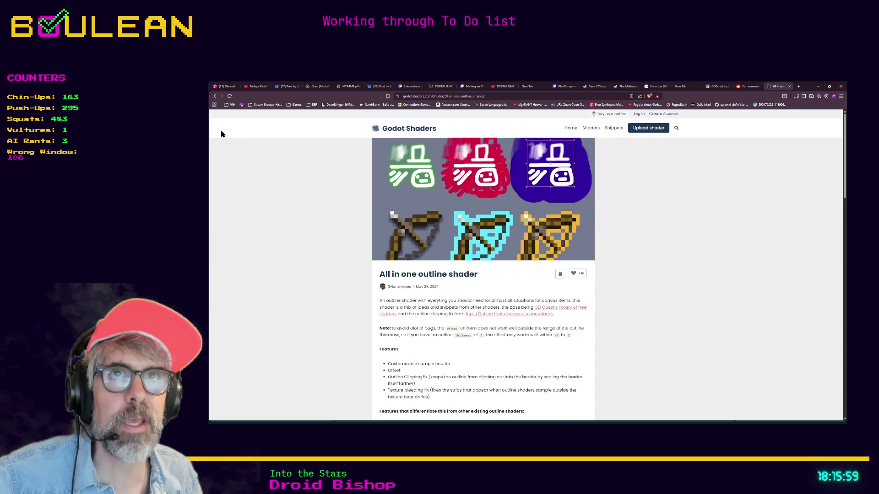
pyautogui.click(215, 97)
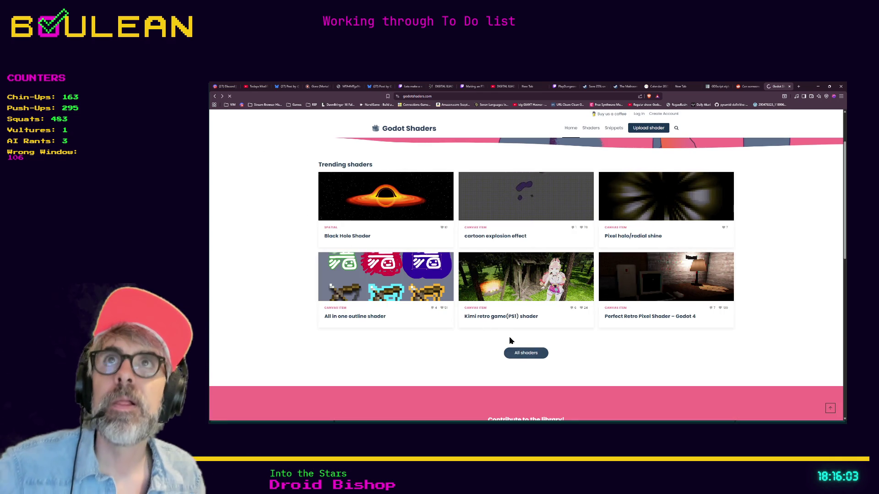
pyautogui.click(515, 353)
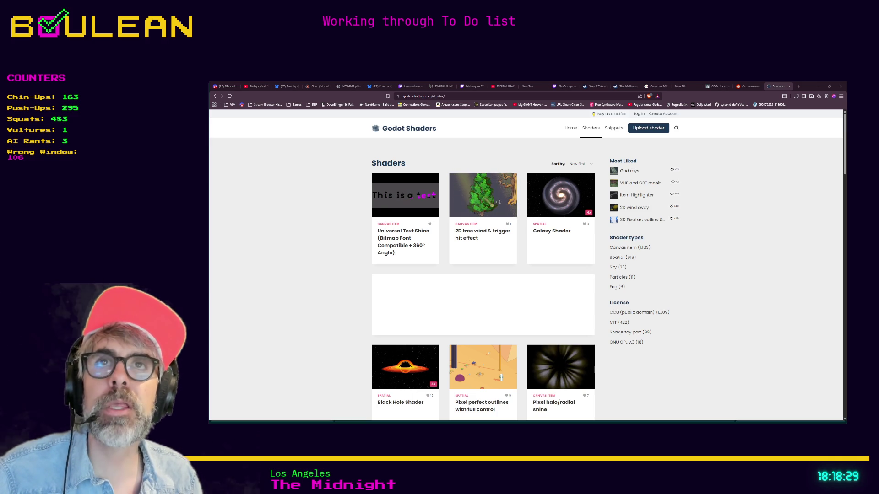
# Step: After browsing the full shader listing, open a new blank browser tab
pyautogui.click(799, 87)
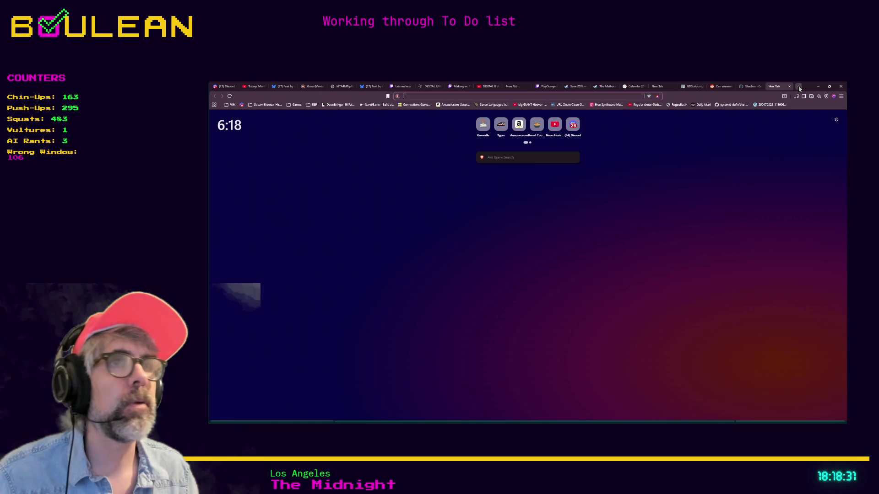
# Step: Load the Core Mechanics Challenge 2025 Autumn jam page from a pasted URL, then go back to Godot Shaders
pyautogui.hotkey('ctrl', 'v')
pyautogui.press('Return')
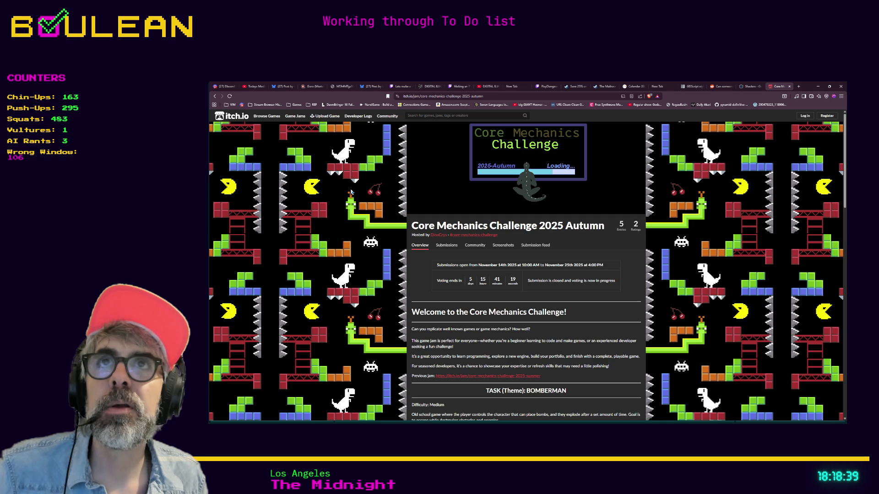
pyautogui.click(751, 88)
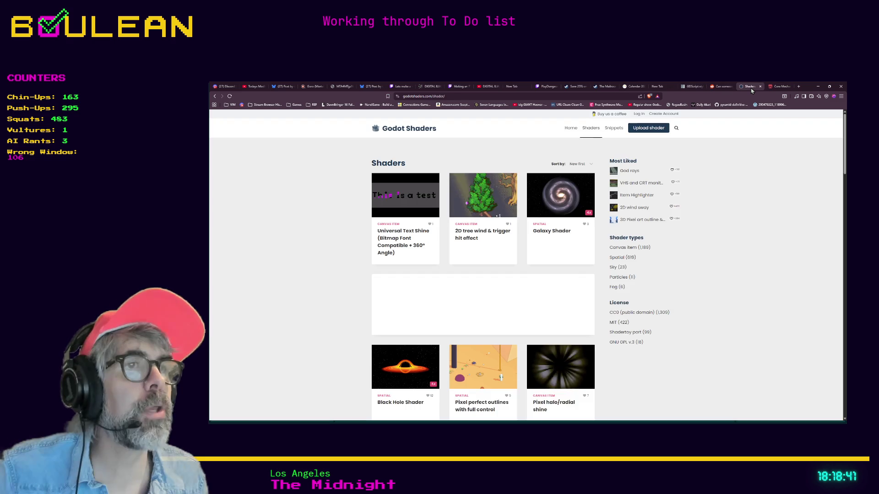
# Step: Preview the Pixel halo/radial shine shader, then read the Universal Text Shine (Bitmap Font Compatible + 360° Angle) page
pyautogui.click(566, 358)
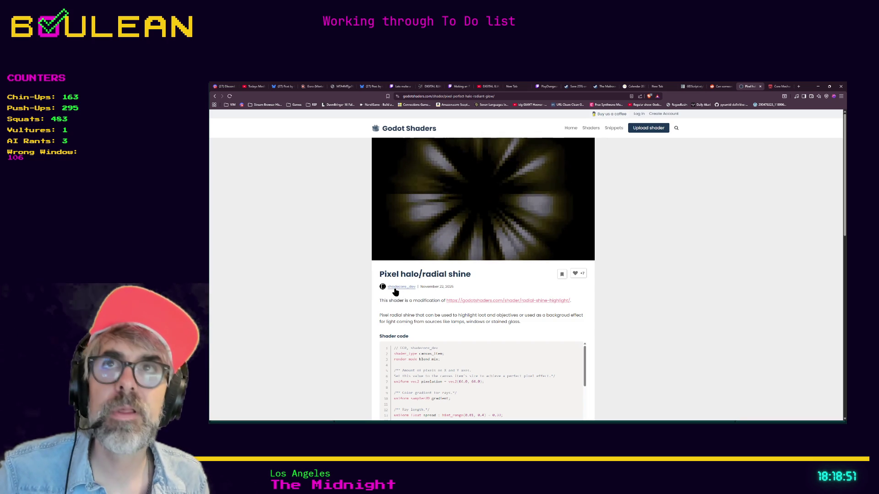
pyautogui.click(214, 96)
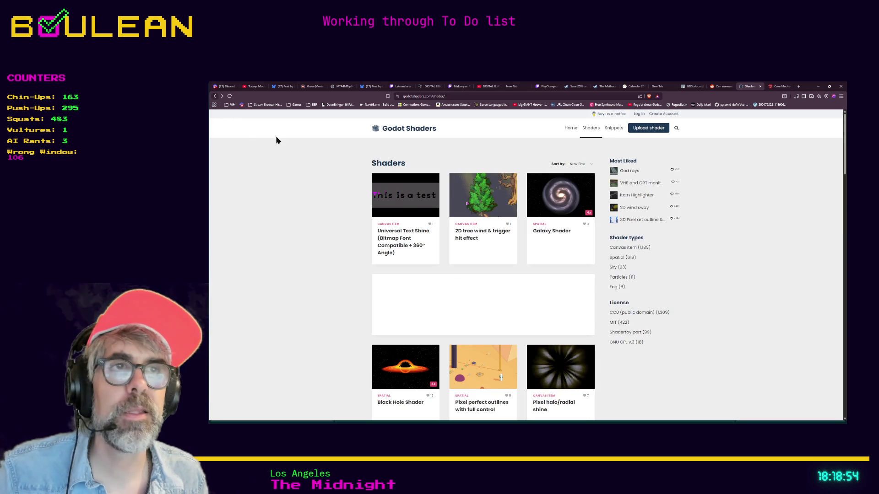
pyautogui.click(397, 236)
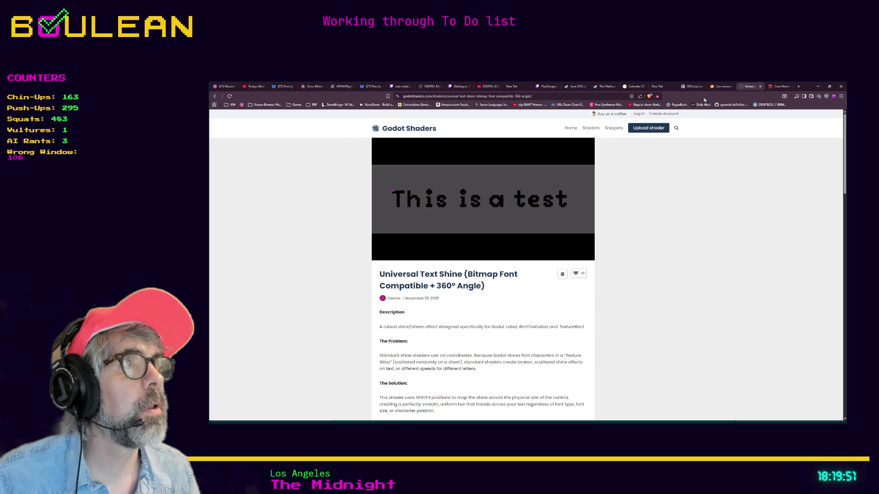
pyautogui.click(779, 86)
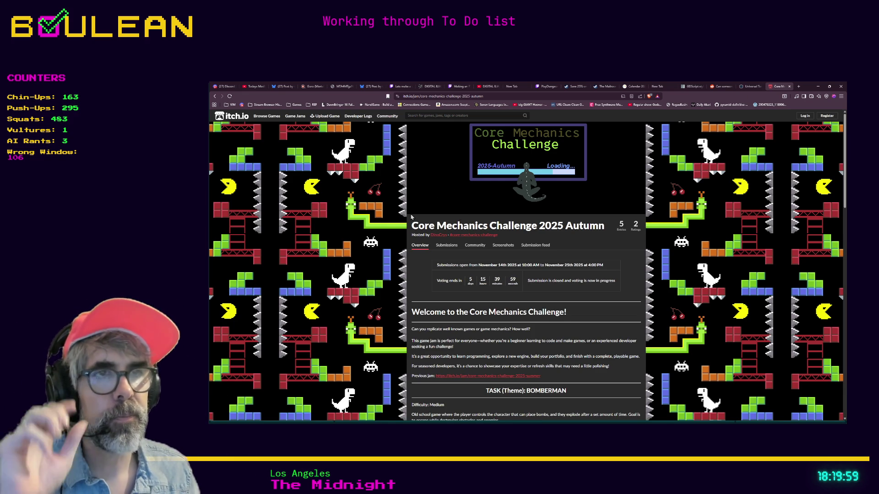
# Step: Highlight the jam's BOMBERMAN theme word, then put the BAM game page address in a new tab
pyautogui.scroll(-3, 411, 217)
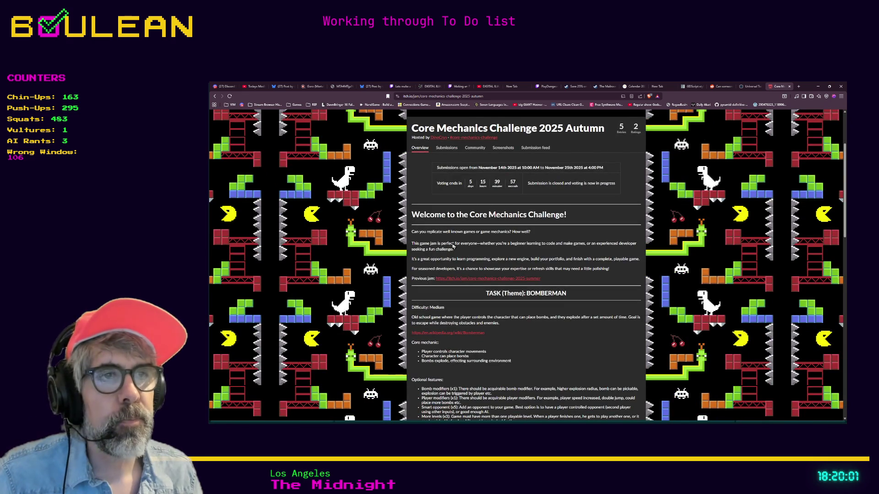
pyautogui.moveTo(573, 297); pyautogui.dragTo(526, 294)
pyautogui.click(538, 293)
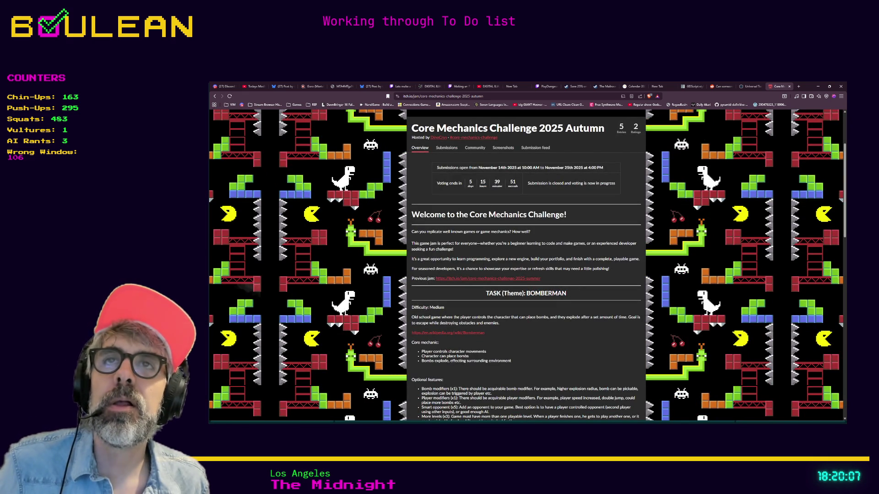
pyautogui.scroll(3, 360, 207)
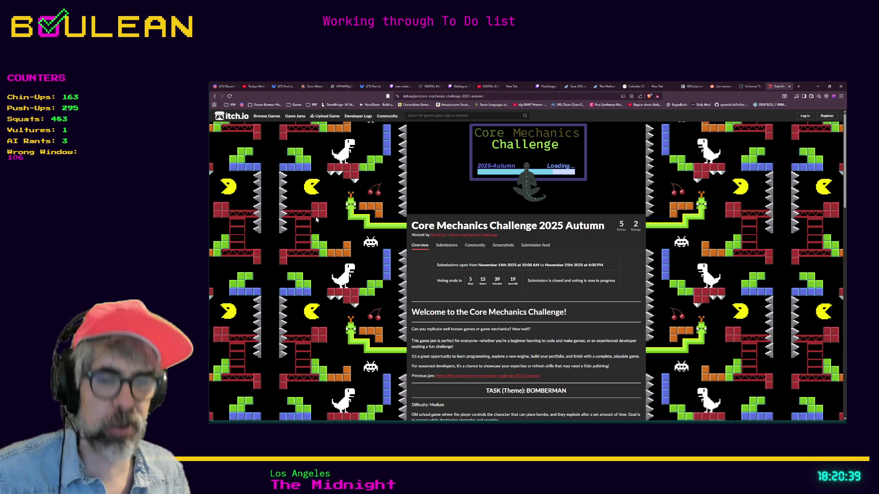
pyautogui.hotkey('ctrl', 't')
pyautogui.write('https://trickylady.itch.io/bam')
# Step: Load the BAM game page and scroll through its description and Download section
pyautogui.press('Return')
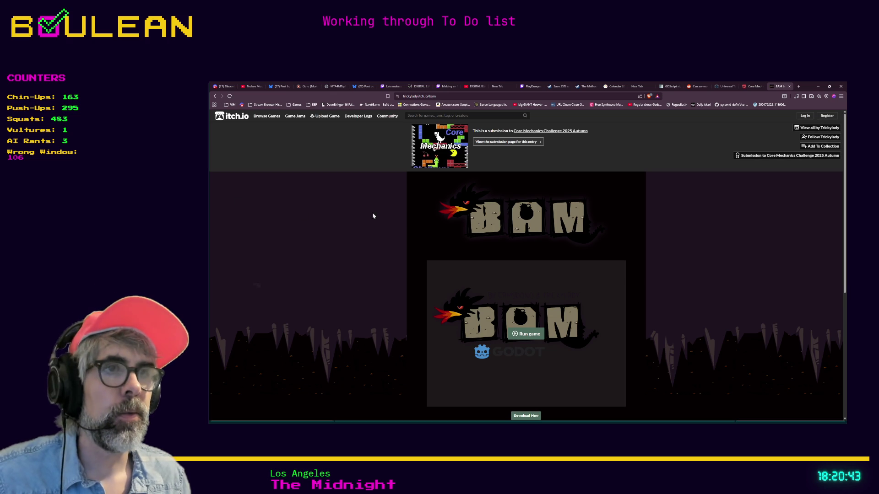
pyautogui.scroll(-3, 373, 216)
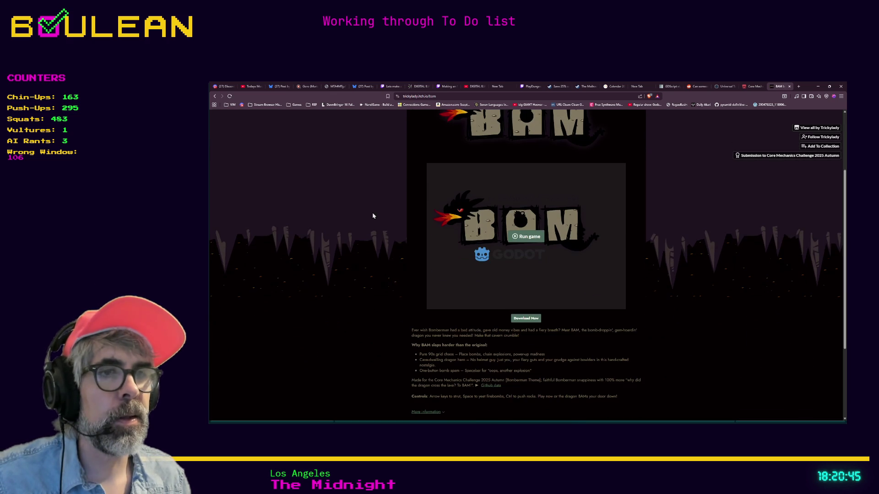
pyautogui.scroll(-1, 387, 257)
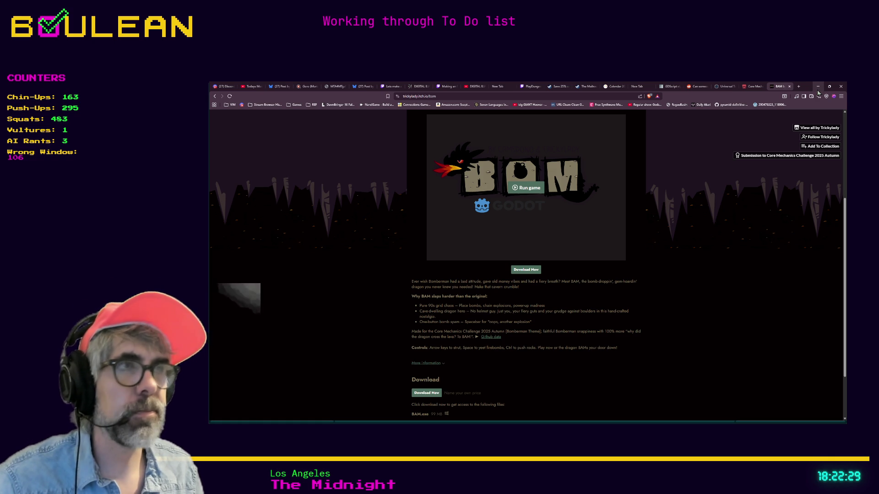
pyautogui.click(818, 86)
# Step: Place the cursor on empty lines 16 and then 17 in grid_global.gd
pyautogui.click(562, 239)
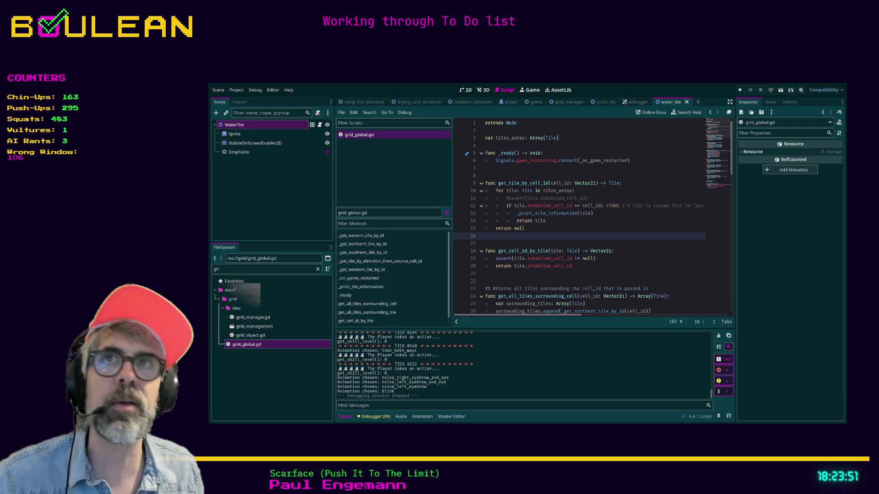
pyautogui.click(521, 246)
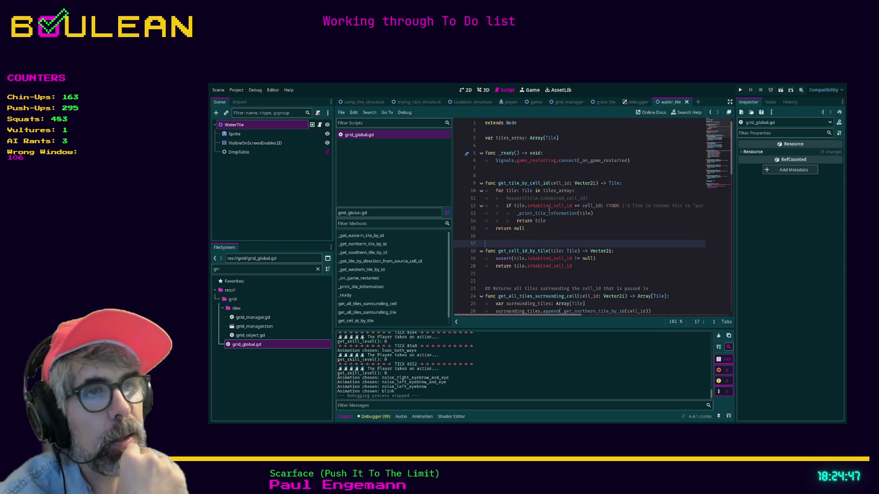
pyautogui.scroll(-4, 540, 207)
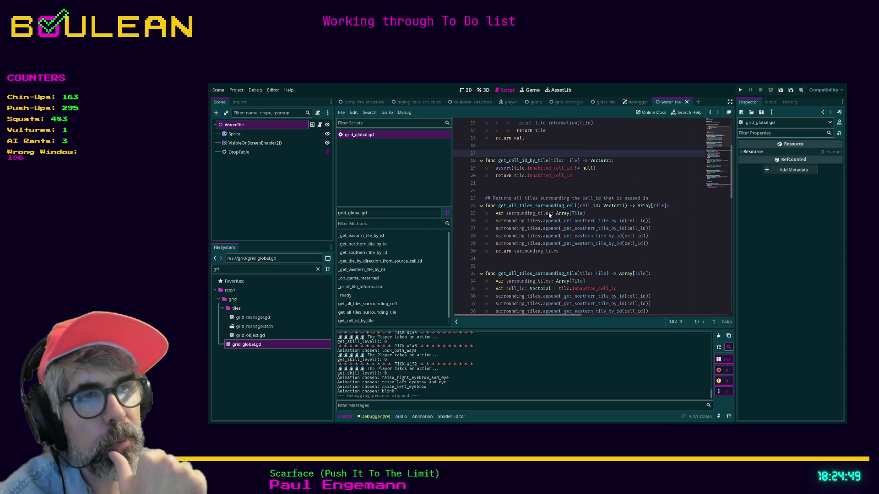
pyautogui.scroll(-1, 538, 229)
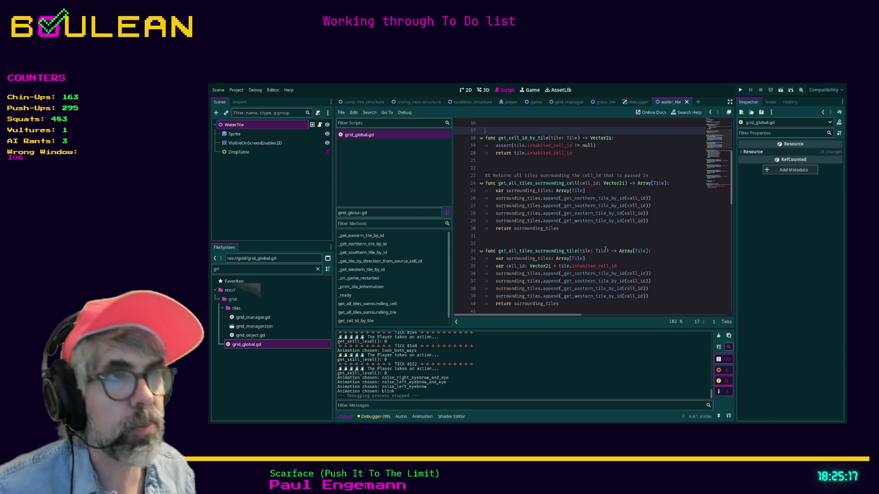
pyautogui.moveTo(452, 185); pyautogui.dragTo(434, 185)
# Step: Scroll through grid_global.gd and place the cursor on empty line 42
pyautogui.scroll(5, 518, 243)
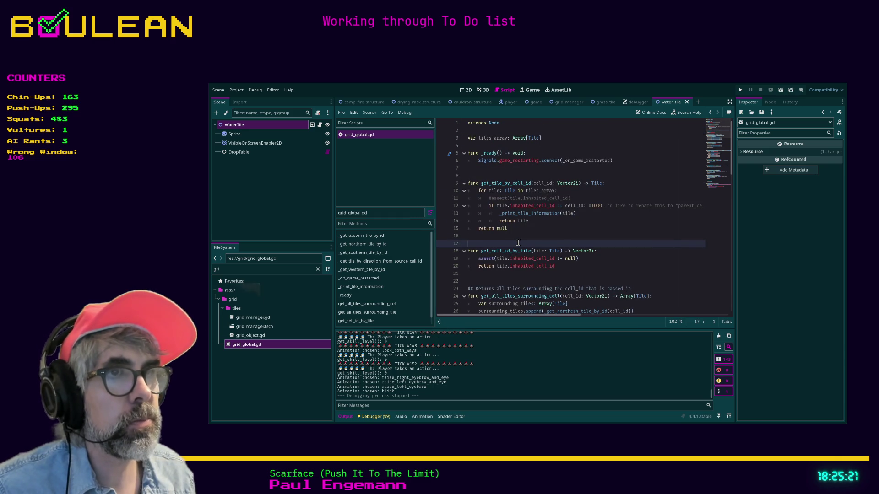
pyautogui.scroll(-5, 486, 138)
pyautogui.scroll(5, 524, 236)
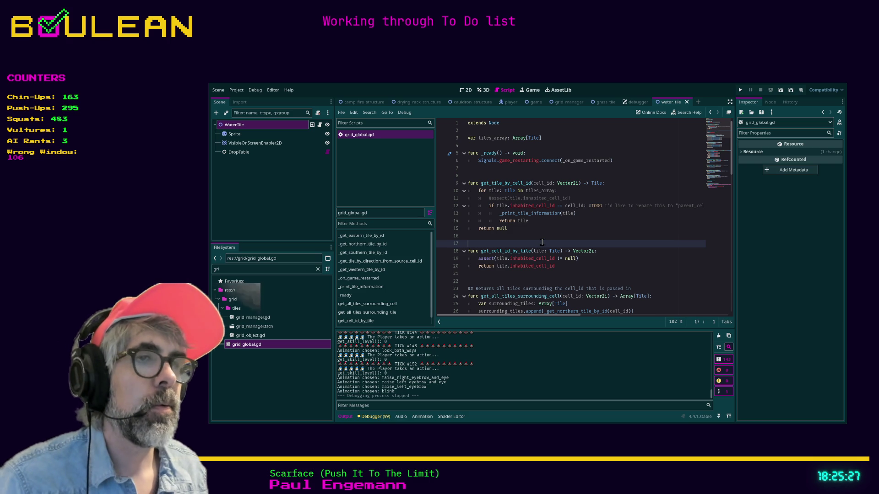
pyautogui.scroll(-3, 542, 242)
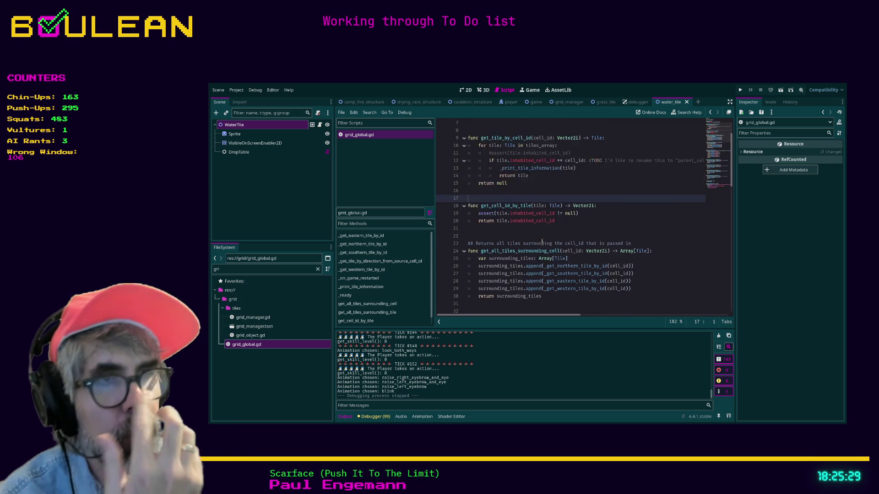
pyautogui.scroll(-2, 533, 242)
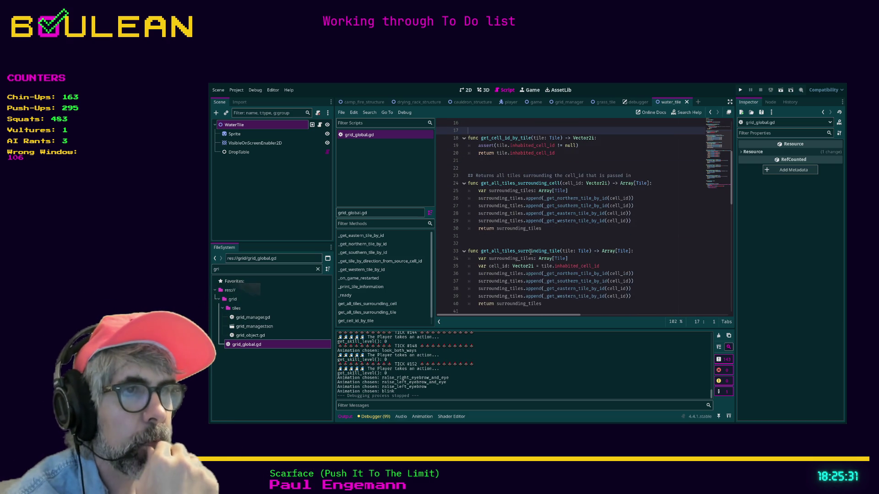
pyautogui.scroll(-2, 584, 275)
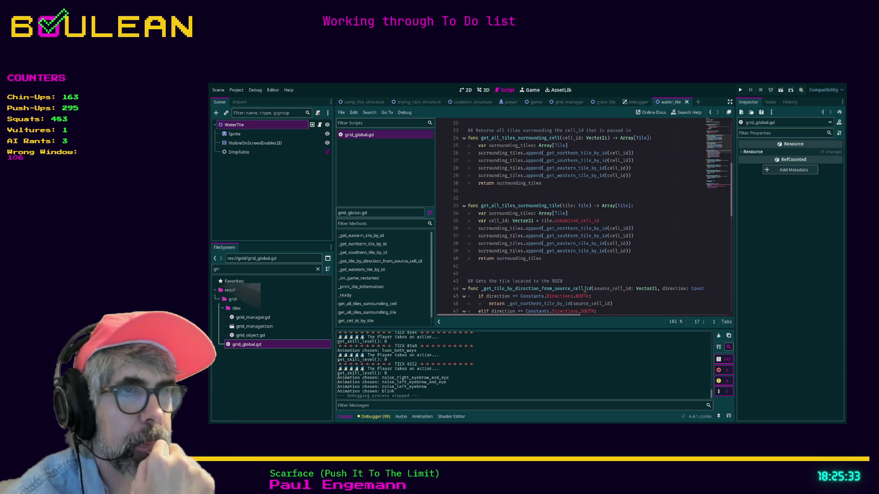
pyautogui.click(557, 274)
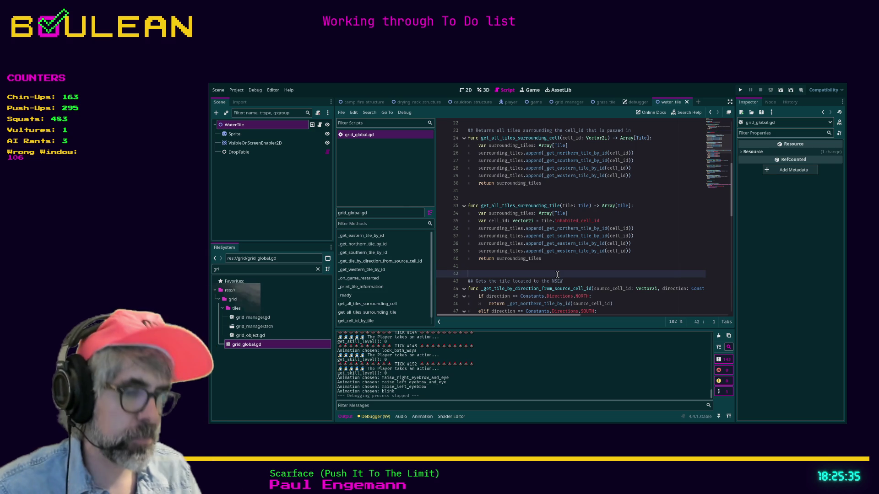
# Step: Switch to distraction-free mode, review the code, then run the project with F5
pyautogui.hotkey('ctrl', 'shift', 'F11')
pyautogui.scroll(-2, 547, 268)
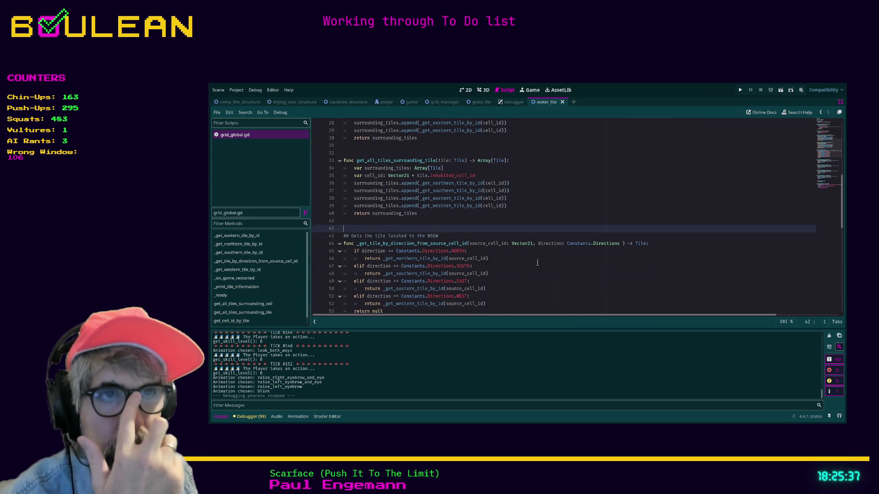
pyautogui.scroll(-3, 537, 263)
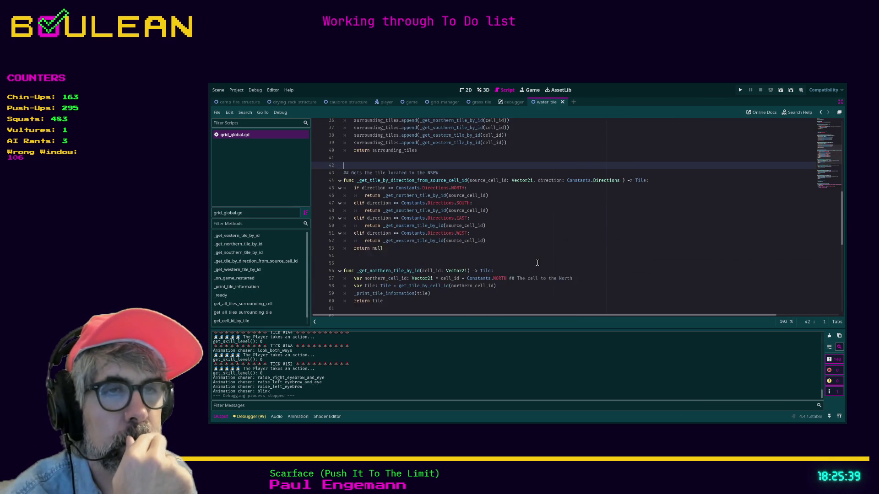
pyautogui.moveTo(384, 298); pyautogui.dragTo(343, 175)
pyautogui.scroll(4, 501, 227)
pyautogui.scroll(2, 502, 227)
pyautogui.click(583, 206)
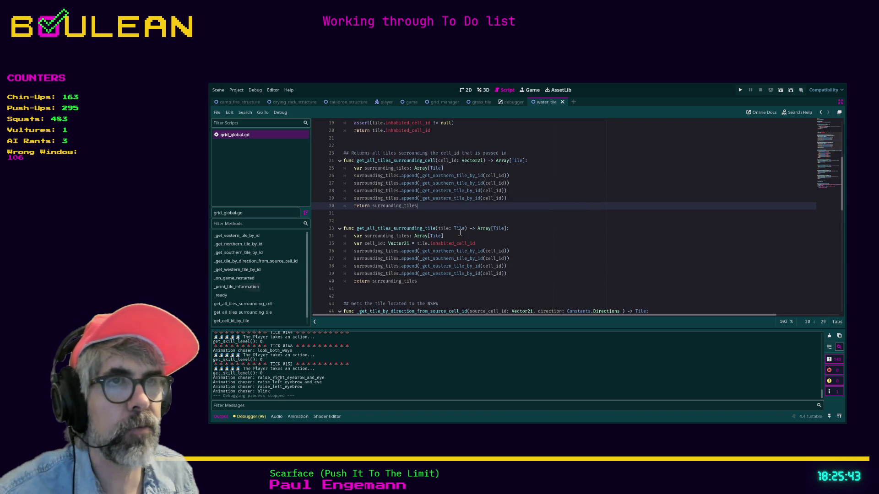
pyautogui.press('F5')
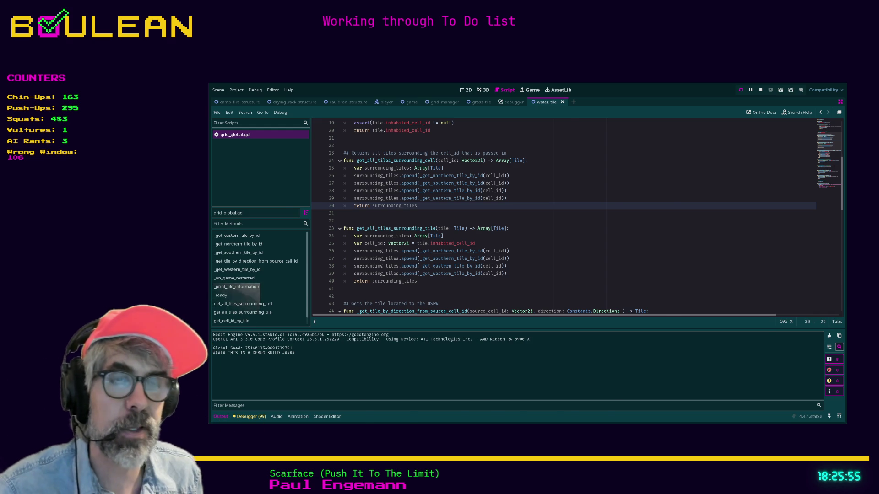
pyautogui.hotkey('alt', 'Tab')
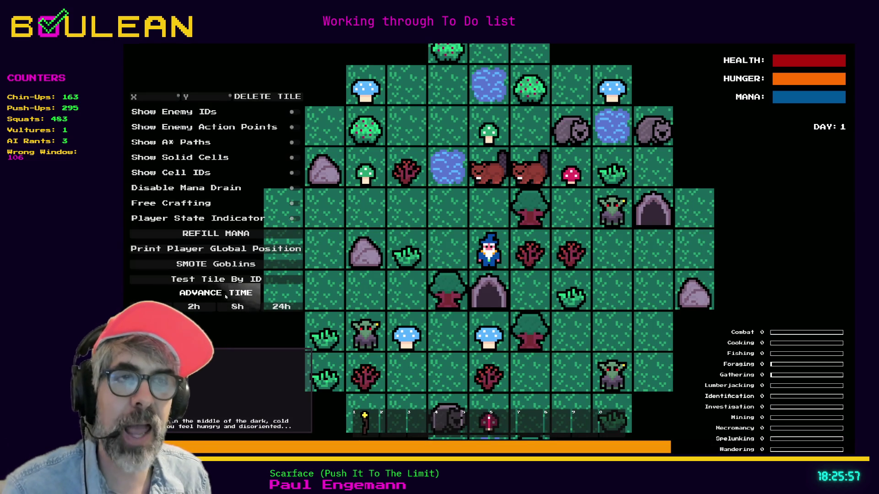